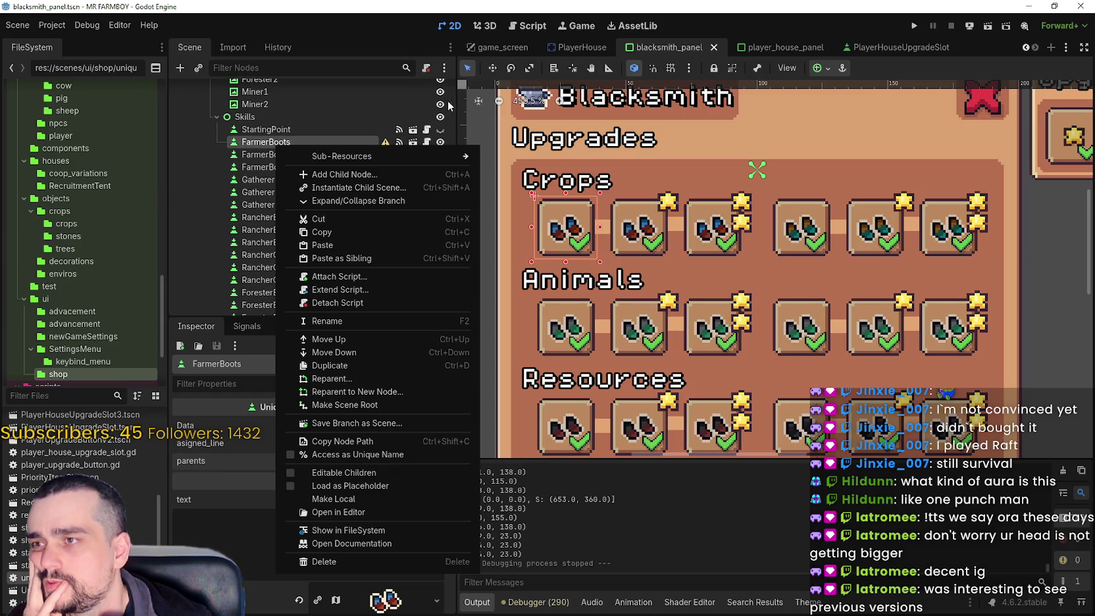
Open FarmerBoots' PlayerHouseUpgradeSlot scene and inspect its Disabled, DisabledDecor and PlayerUpgradeButton nodes
{"action": "left_click", "coordinate": [412, 146]}
{"action": "left_click", "coordinate": [414, 142]}
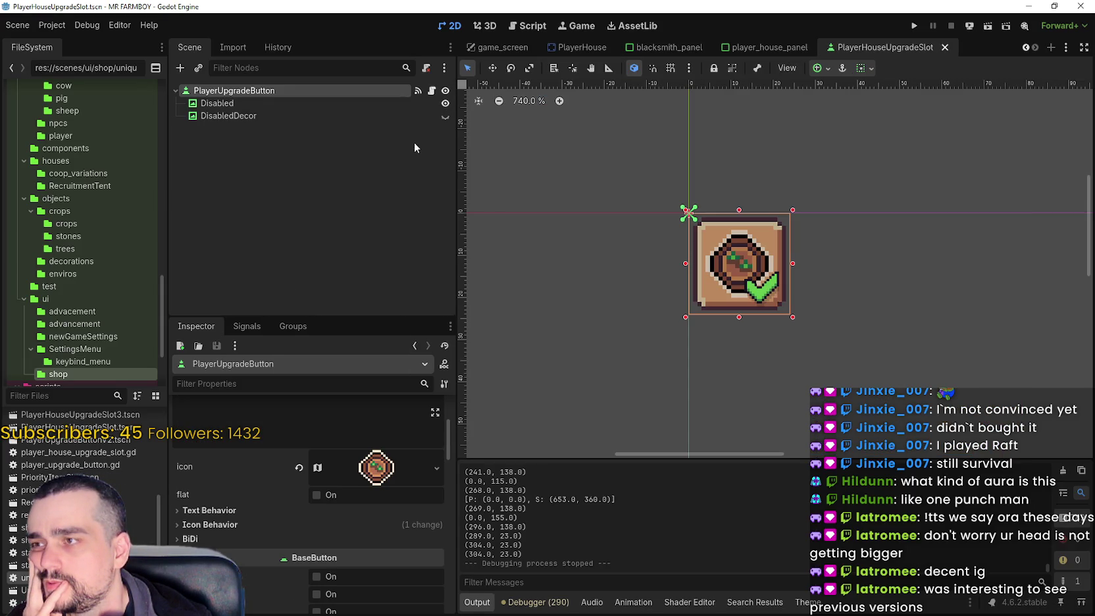
{"action": "left_click", "coordinate": [321, 104]}
{"action": "left_click", "coordinate": [344, 116]}
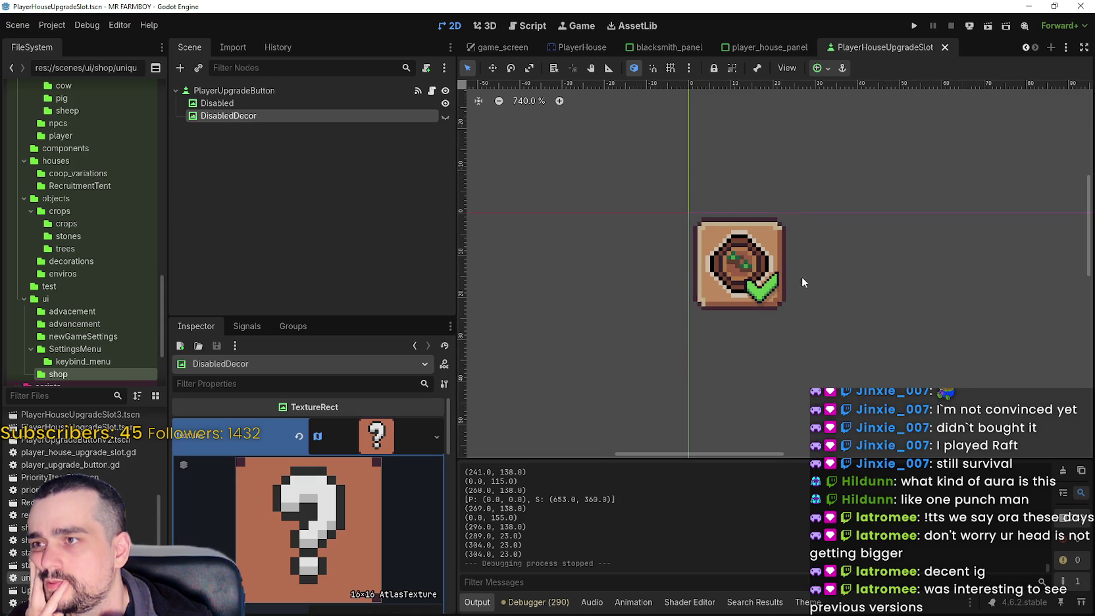
{"action": "scroll", "coordinate": [800, 278], "scroll_direction": "up", "scroll_amount": 1}
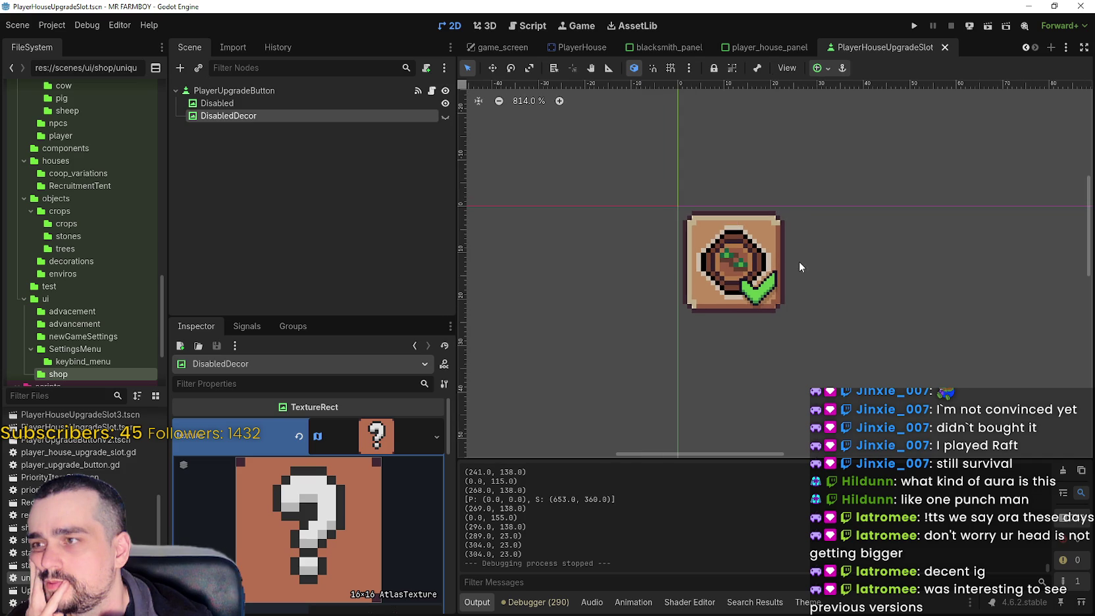
{"action": "left_click", "coordinate": [361, 103]}
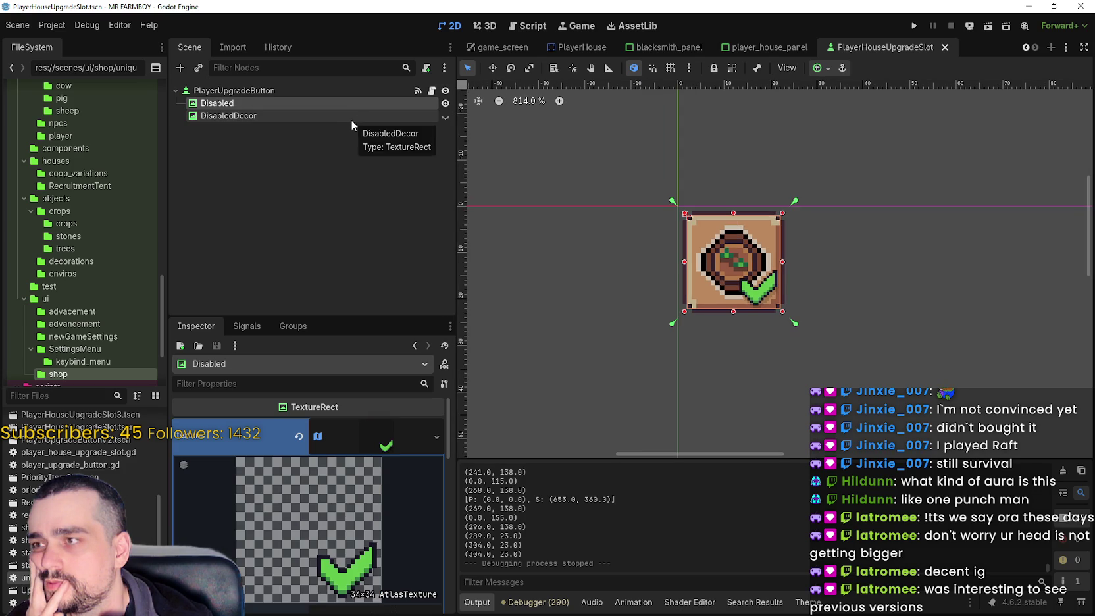
{"action": "left_click", "coordinate": [350, 119]}
{"action": "left_click", "coordinate": [354, 90]}
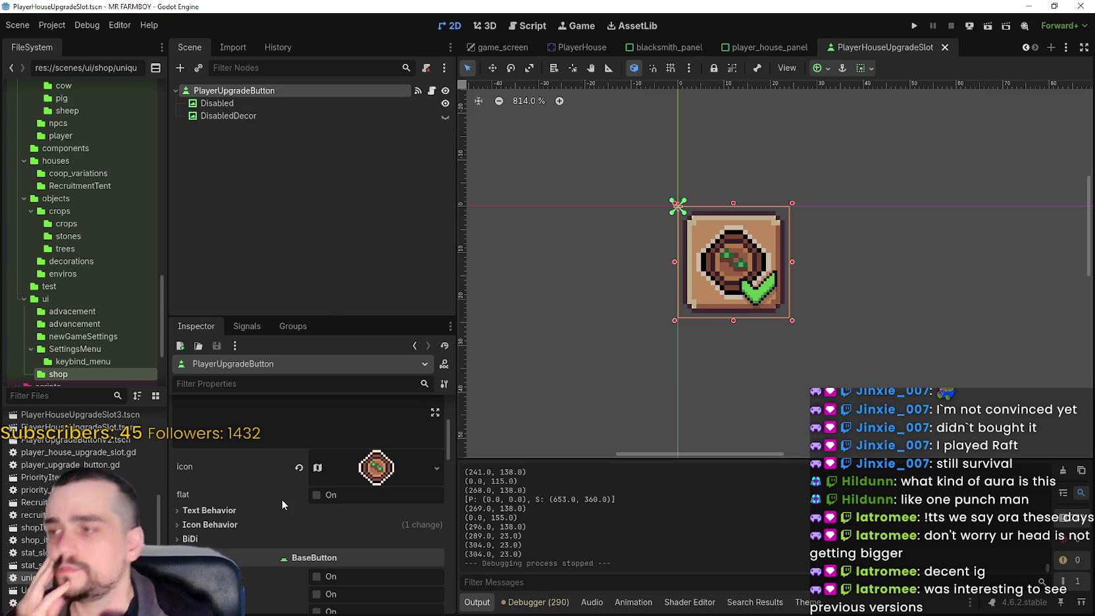
{"action": "scroll", "coordinate": [79, 494], "scroll_direction": "up", "scroll_amount": 3}
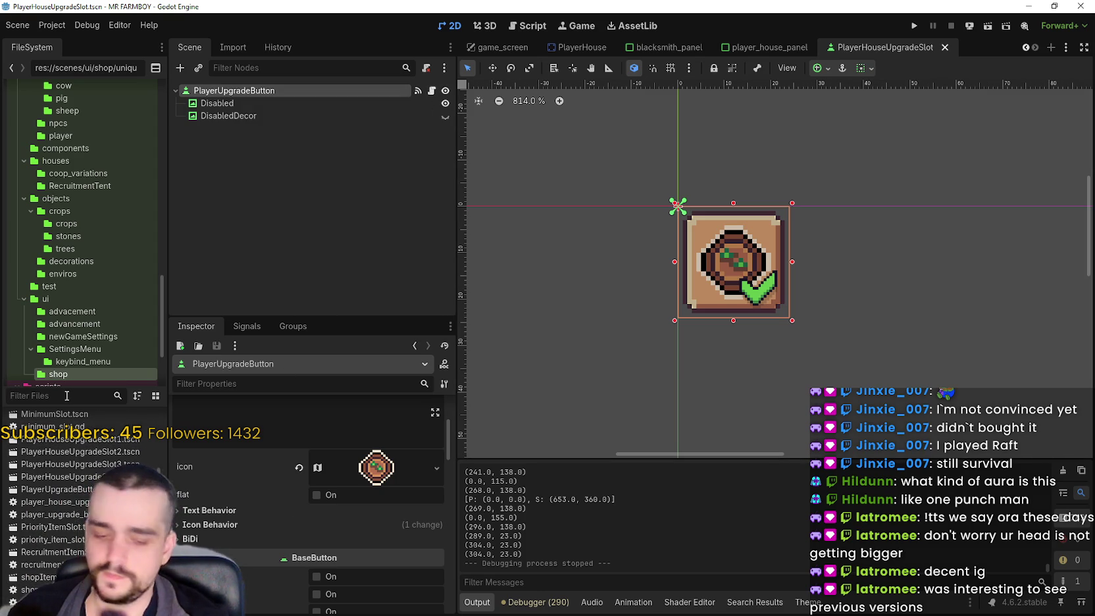
Filter the FileSystem dock by 'Player' to locate the player house upgrade slot scene file
{"action": "type", "text": "Player"}
{"action": "scroll", "coordinate": [79, 500], "scroll_direction": "up", "scroll_amount": 3}
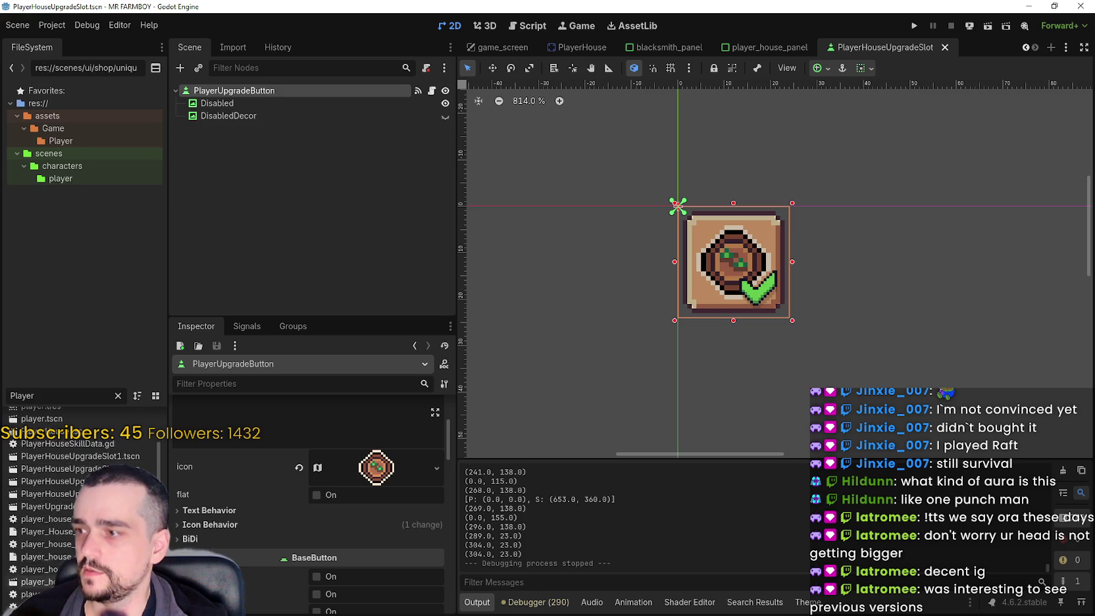
{"action": "scroll", "coordinate": [79, 500], "scroll_direction": "down", "scroll_amount": 1}
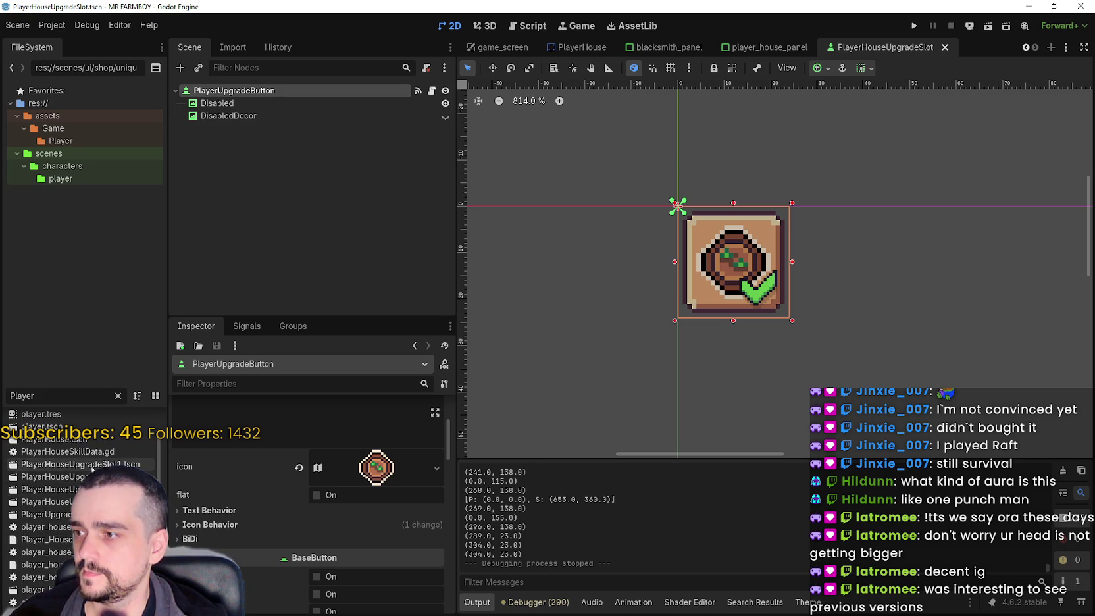
{"action": "left_click", "coordinate": [40, 501]}
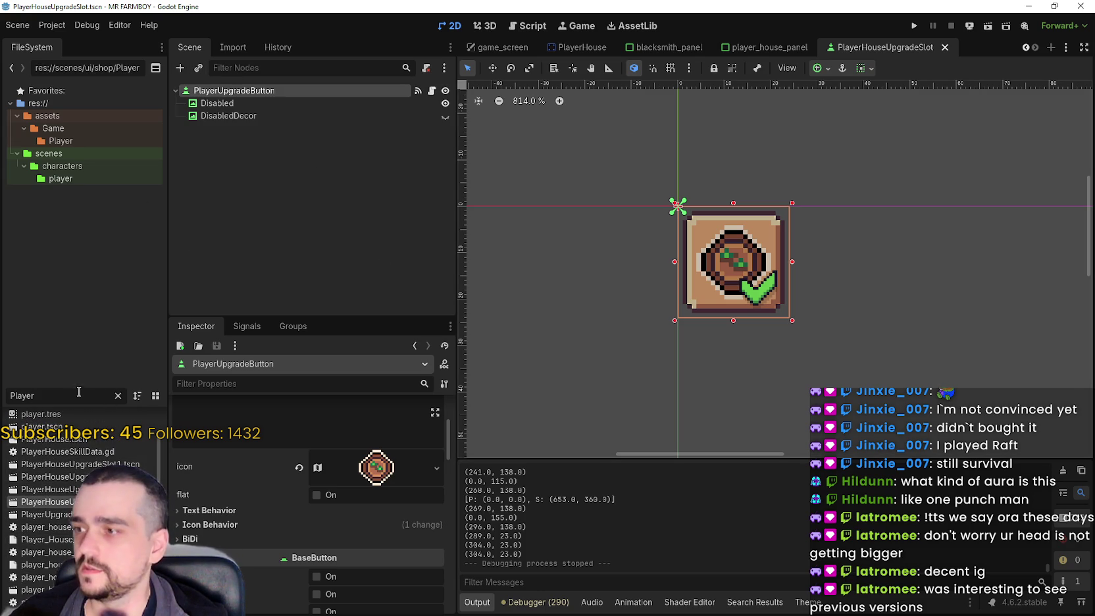
{"action": "left_click", "coordinate": [117, 395]}
Duplicate the slot scene as UniqueBuildingUpgradeSlot.tscn and open the new copy
{"action": "right_click", "coordinate": [97, 539]}
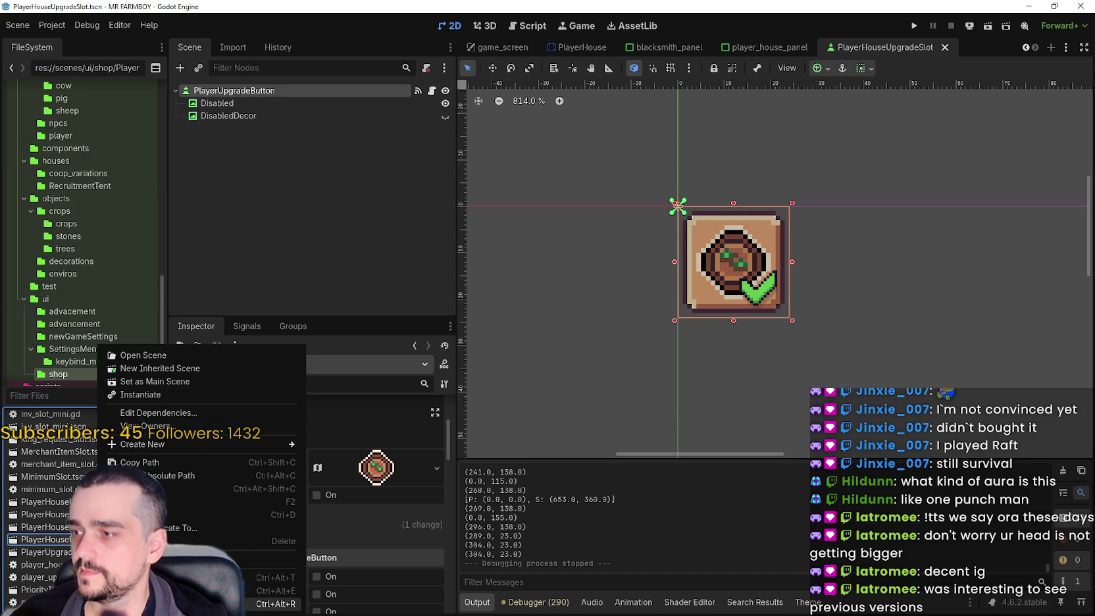
{"action": "left_click", "coordinate": [187, 516]}
{"action": "left_click", "coordinate": [503, 293]}
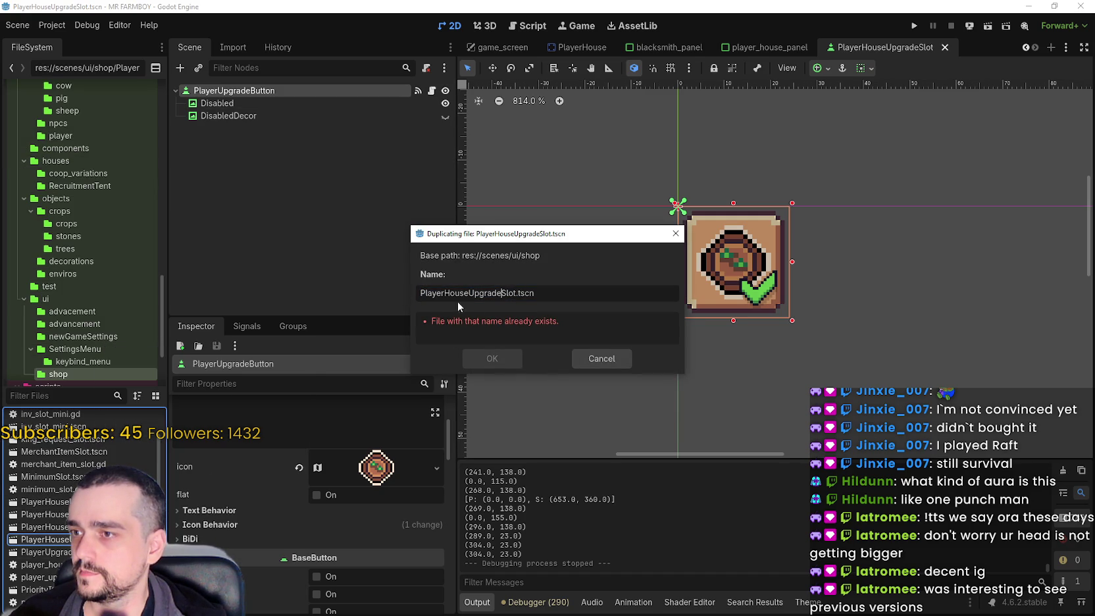
{"action": "left_click_drag", "start_coordinate": [469, 294], "coordinate": [383, 297]}
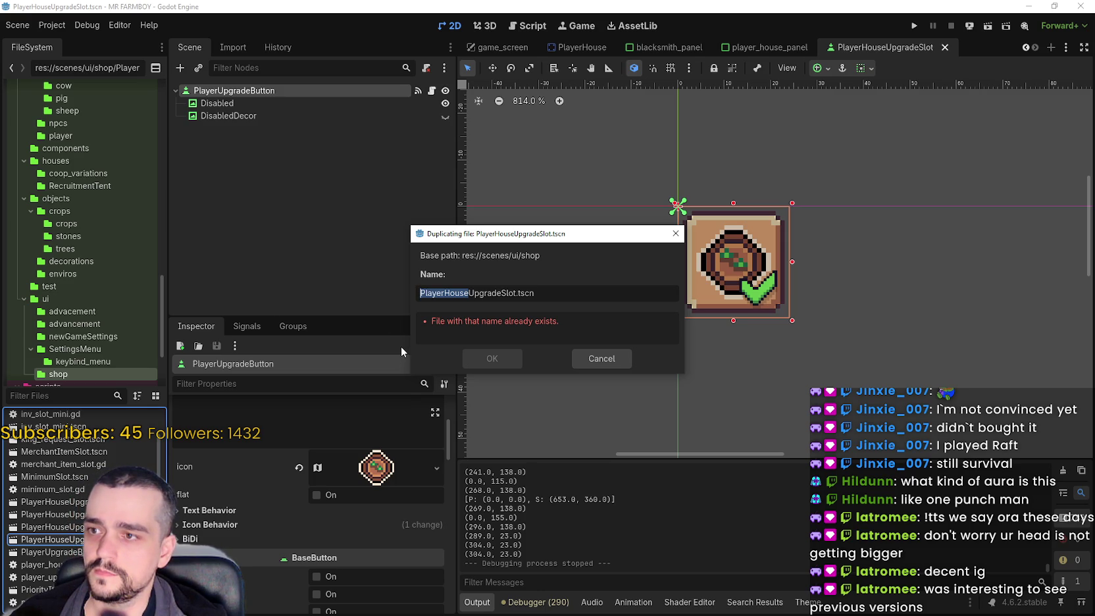
{"action": "type", "text": "UniqueBuilding"}
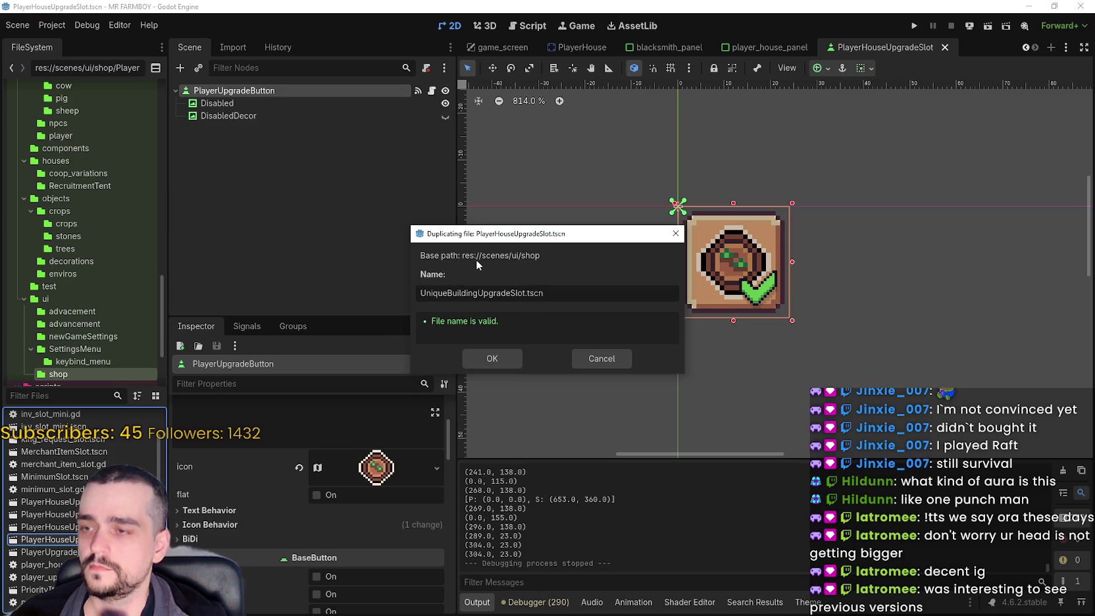
{"action": "left_click", "coordinate": [505, 359]}
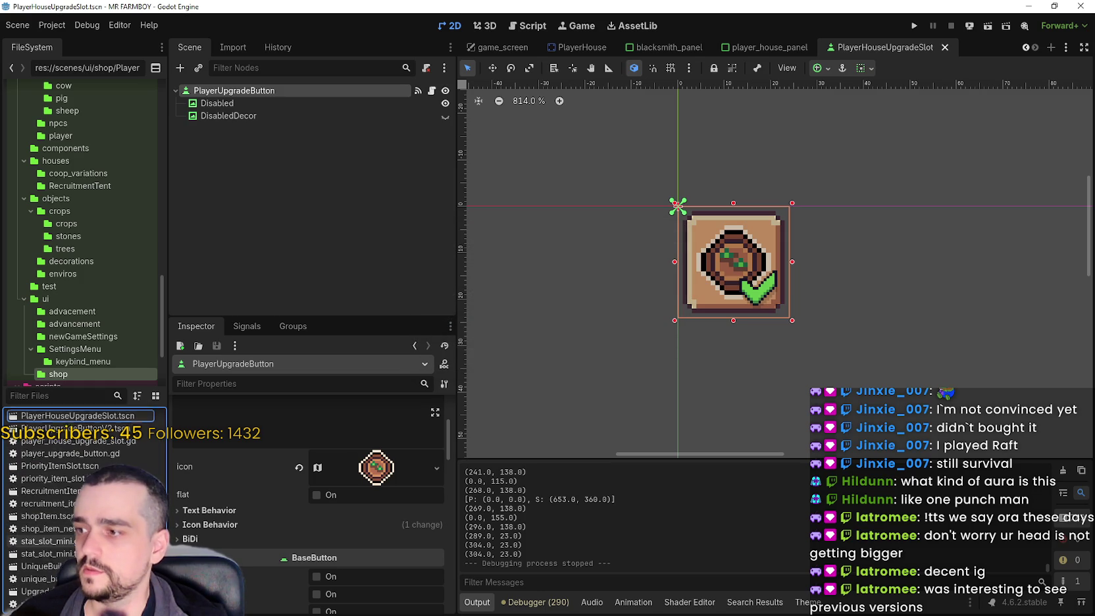
{"action": "double_click", "coordinate": [40, 565]}
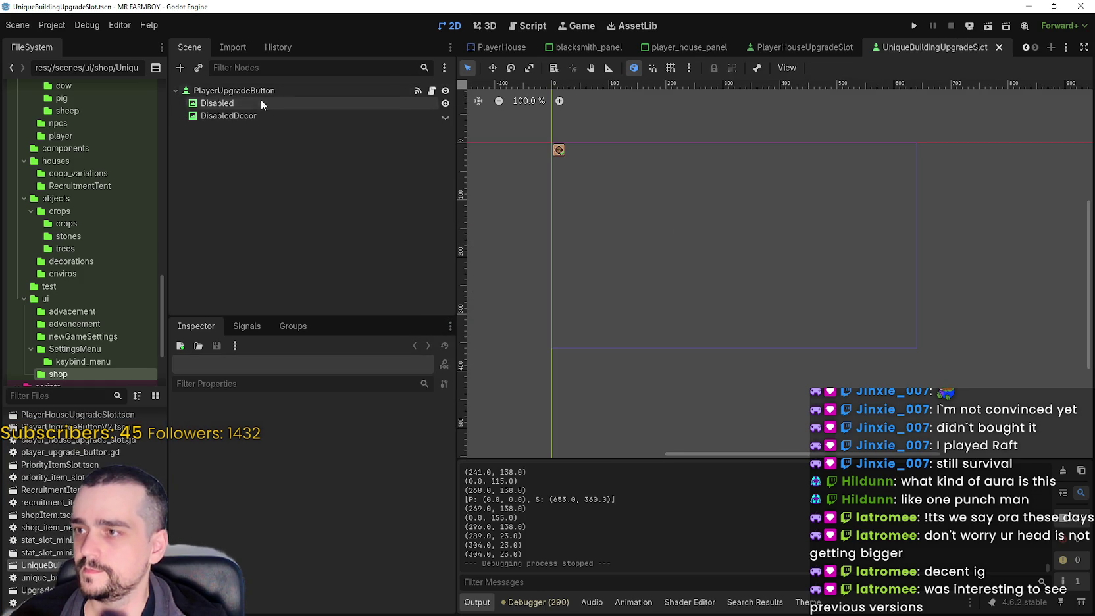
Assign the unique_buildings_upgrade script to the copied slot's root node and save the scene
{"action": "scroll", "coordinate": [312, 517], "scroll_direction": "down", "scroll_amount": 1}
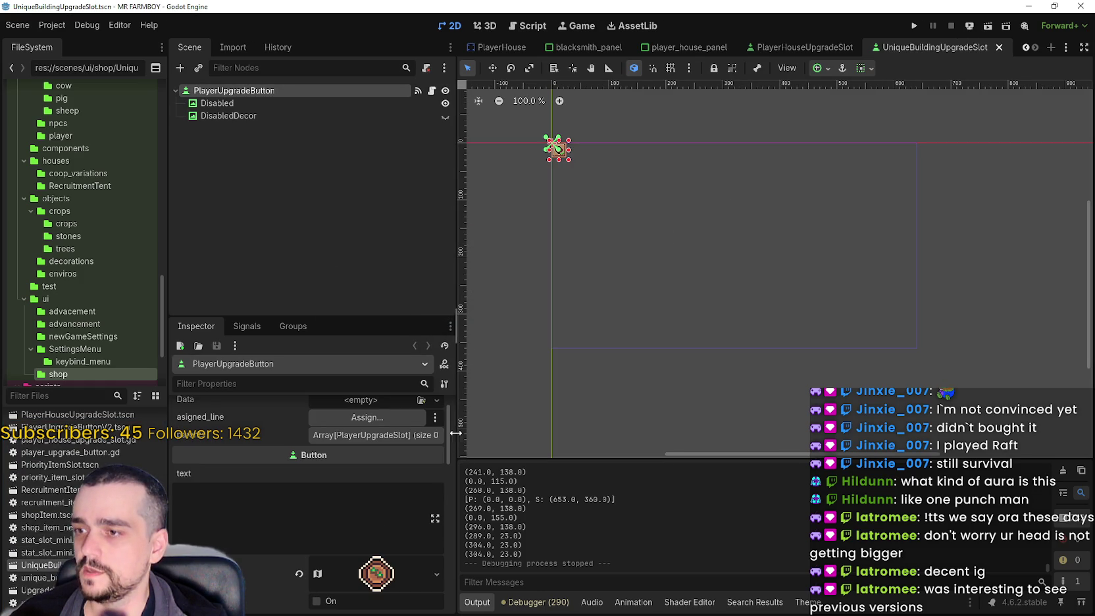
{"action": "left_click_drag", "start_coordinate": [448, 436], "coordinate": [448, 578]}
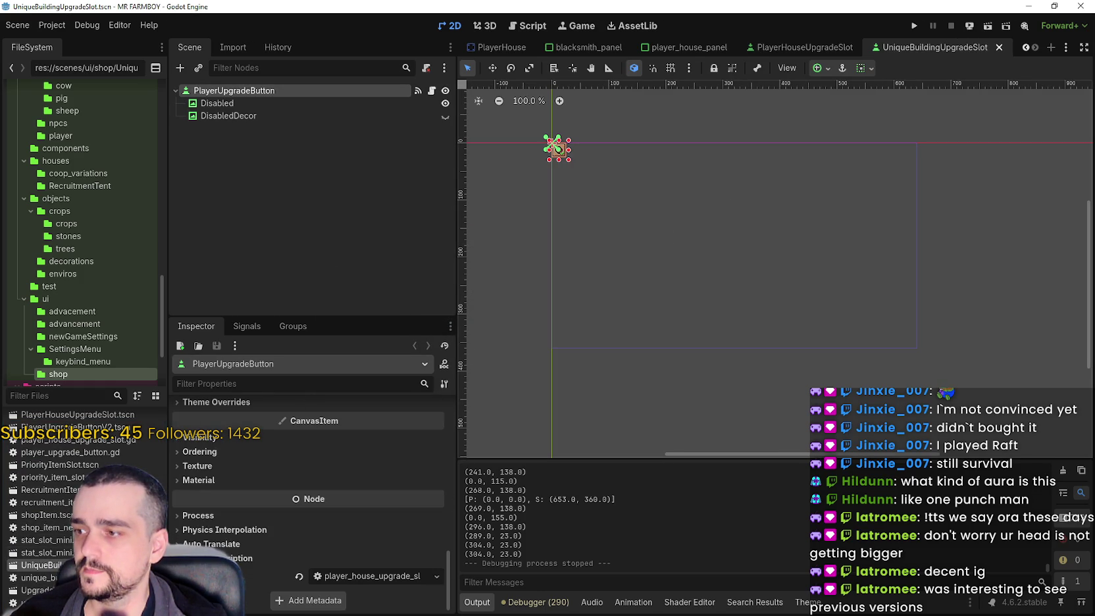
{"action": "left_click_drag", "start_coordinate": [33, 577], "coordinate": [375, 576]}
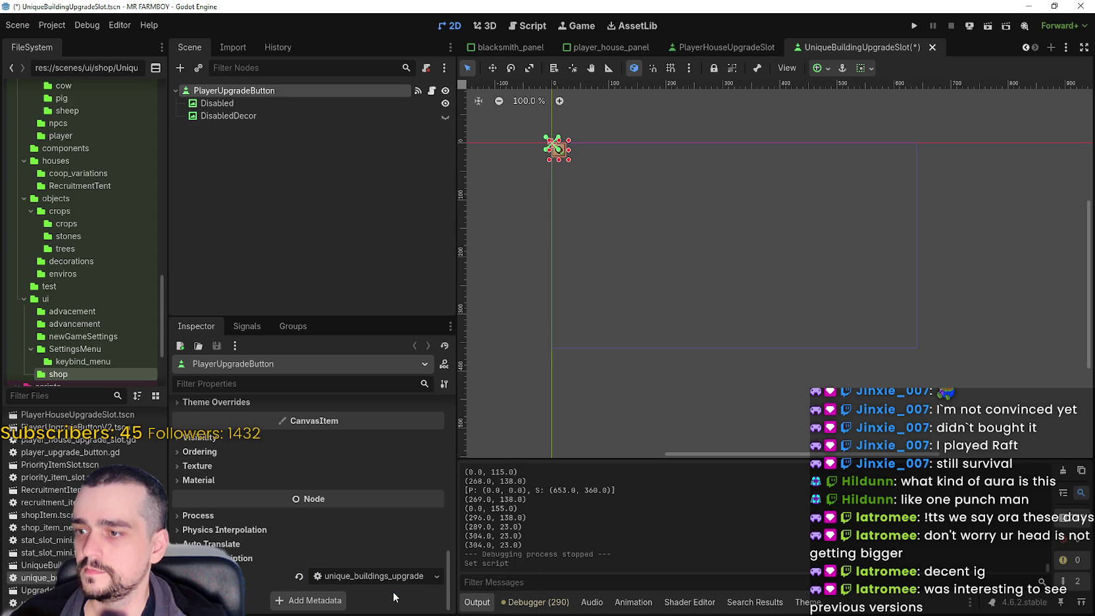
{"action": "scroll", "coordinate": [552, 148], "scroll_direction": "up", "scroll_amount": 6}
{"action": "scroll", "coordinate": [632, 220], "scroll_direction": "up", "scroll_amount": 5}
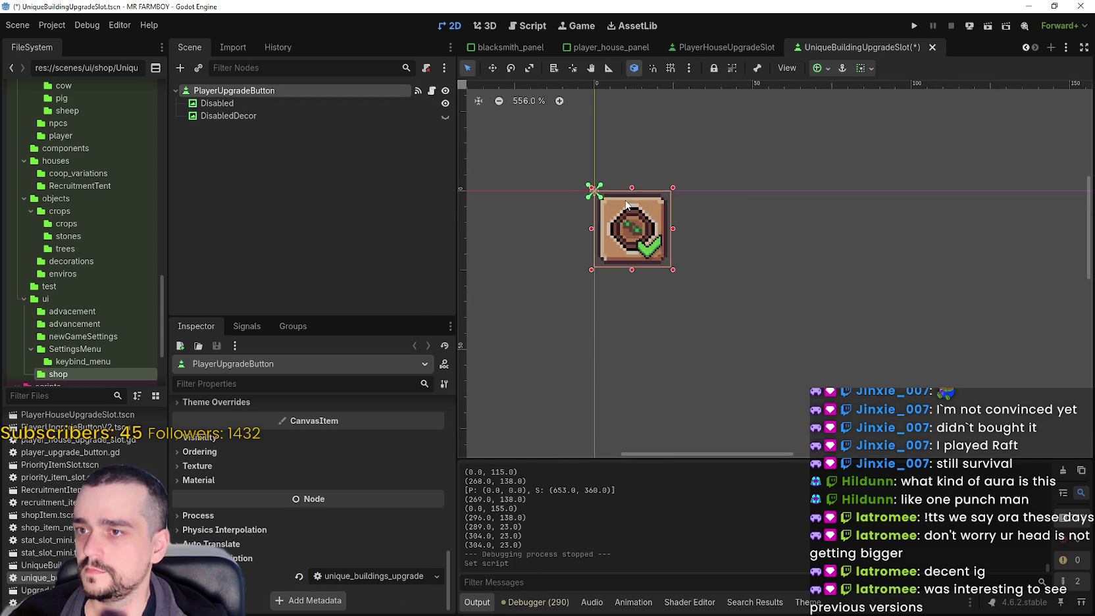
{"action": "key", "text": "ctrl+s"}
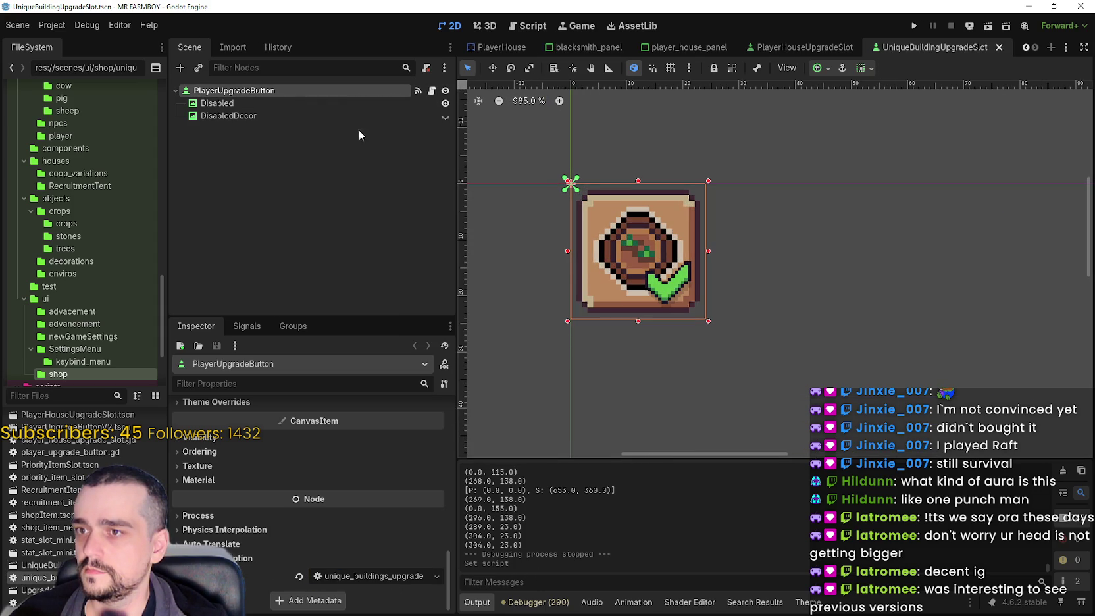
{"action": "left_click", "coordinate": [388, 115]}
Begin deleting the DisabledDecor node, then cancel the deletion
{"action": "right_click", "coordinate": [374, 114]}
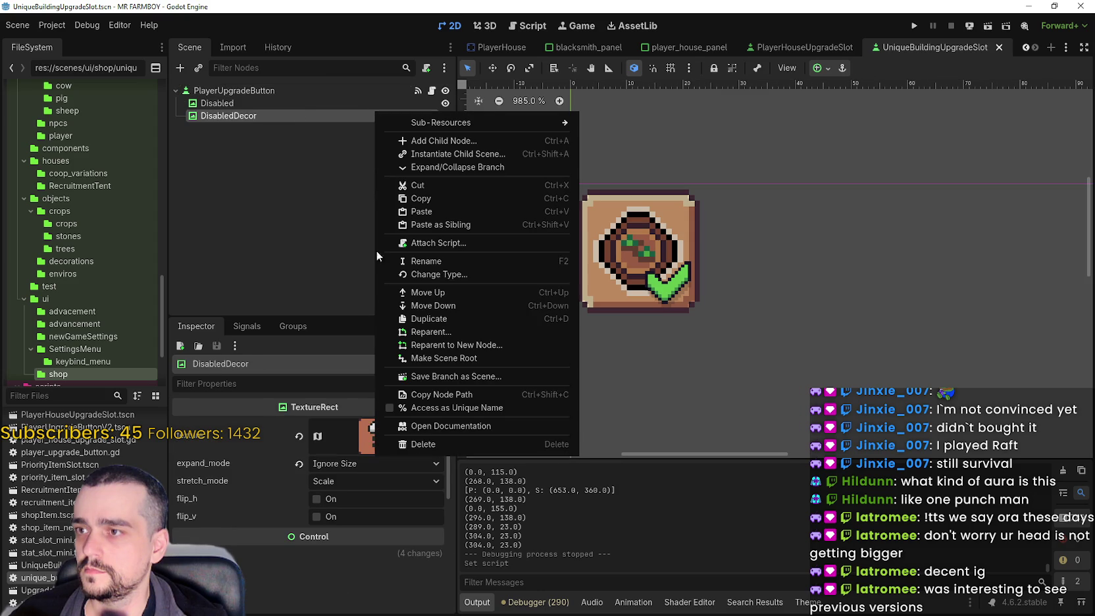
{"action": "left_click", "coordinate": [426, 444]}
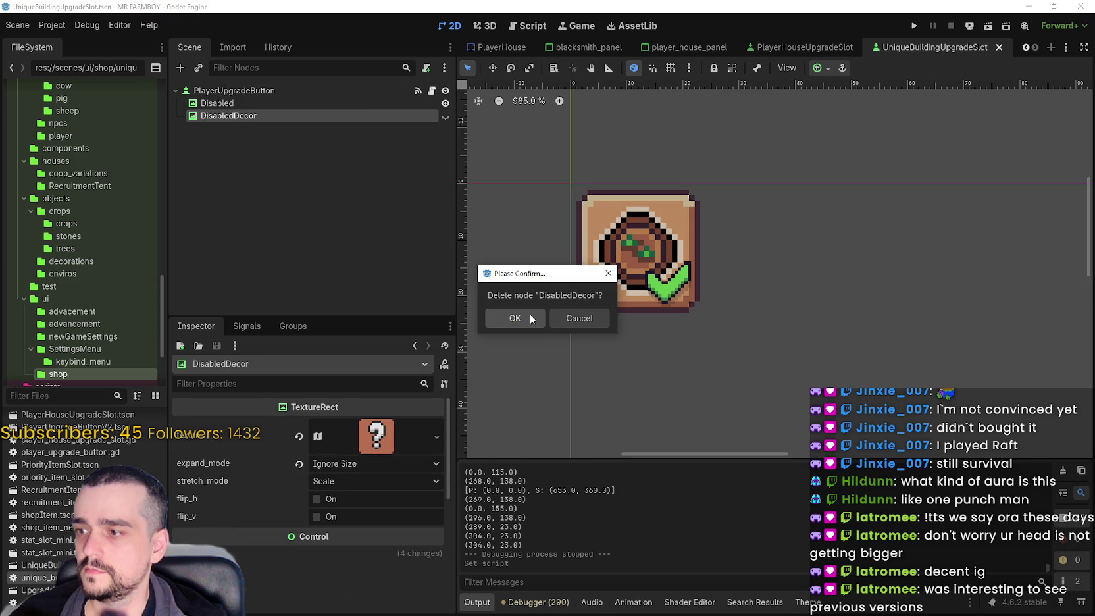
{"action": "left_click", "coordinate": [238, 102]}
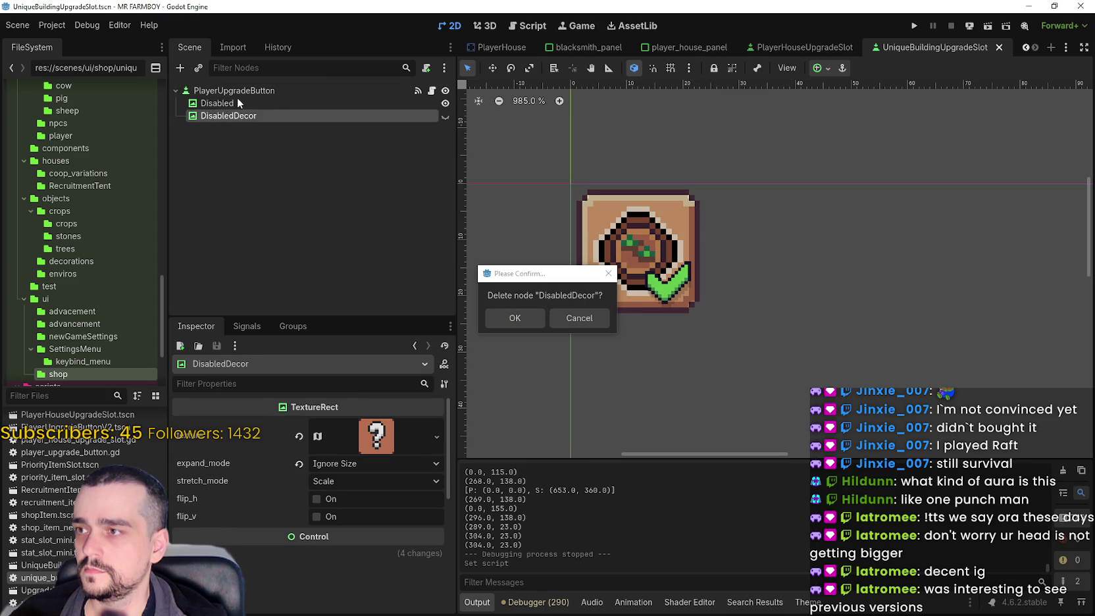
{"action": "left_click", "coordinate": [575, 318]}
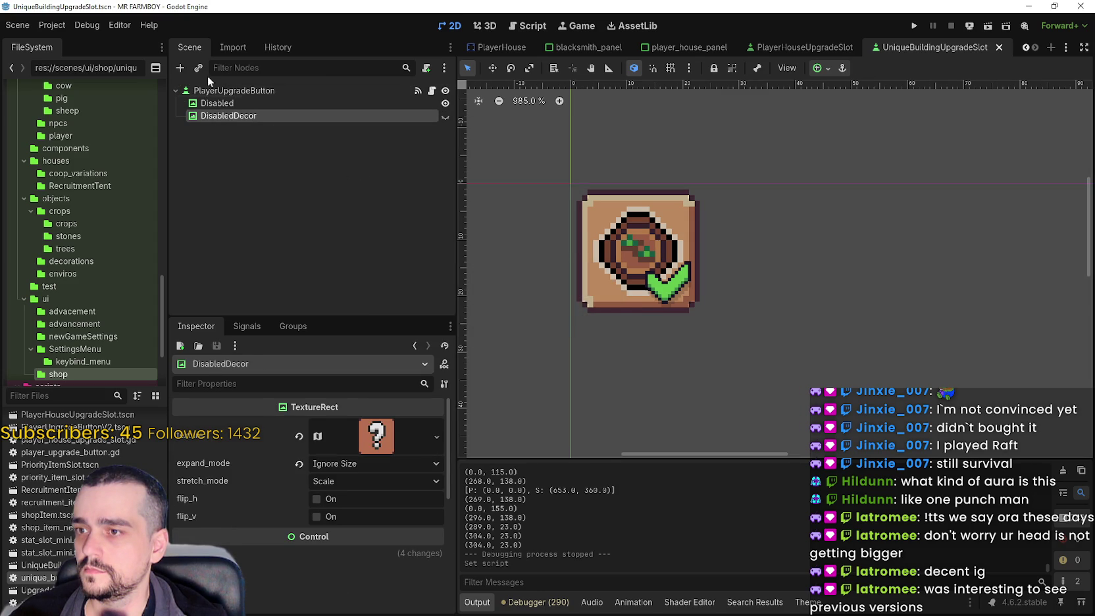
Rename the root button node to UniqueBuildingUpgradeButton and save the scene
{"action": "double_click", "coordinate": [217, 91]}
{"action": "left_click", "coordinate": [222, 92]}
{"action": "key", "text": "BackSpace"}
{"action": "key", "text": "BackSpace"}
{"action": "key", "text": "BackSpace"}
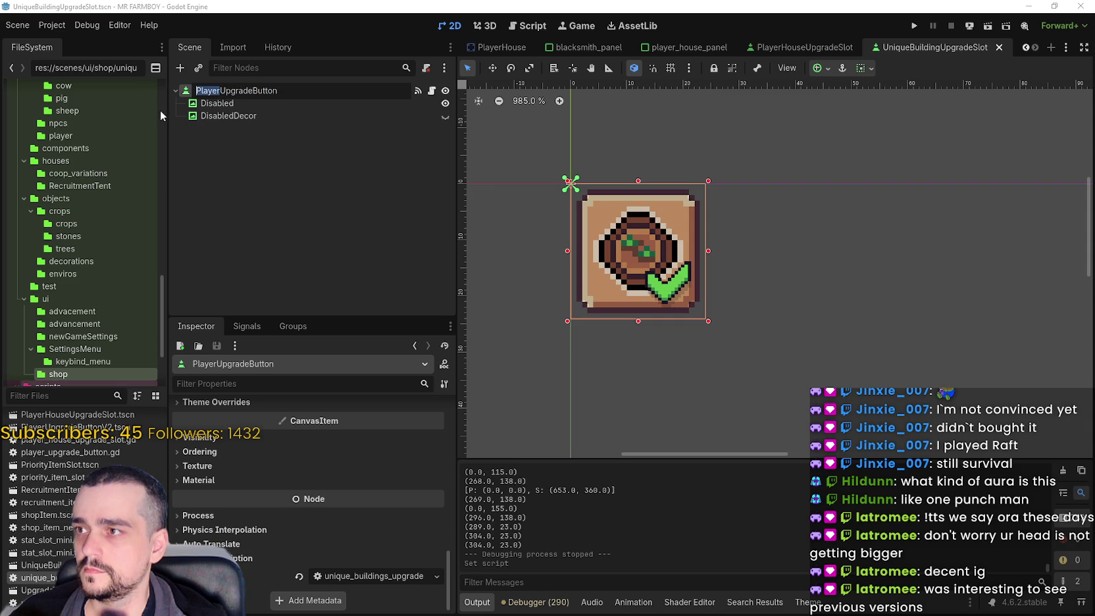
{"action": "type", "text": "U"}
{"action": "key", "text": "BackSpace"}
{"action": "type", "text": "Player"}
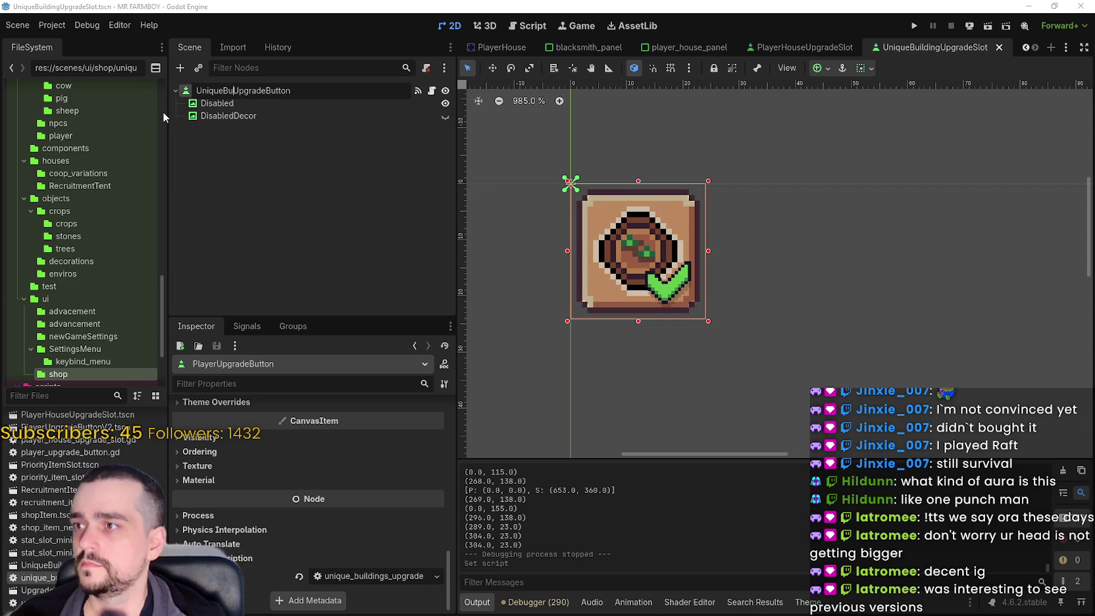
{"action": "key", "text": "Return"}
{"action": "key", "text": "ctrl+s"}
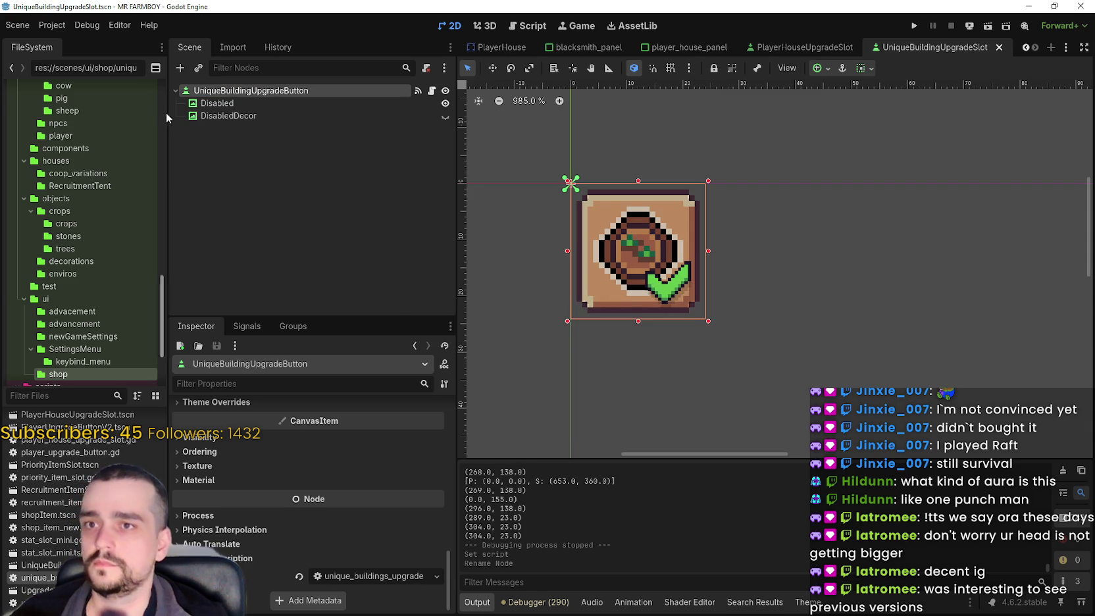
Delete the DisabledDecor and Disabled child nodes from the button
{"action": "scroll", "coordinate": [611, 217], "scroll_direction": "down", "scroll_amount": 1}
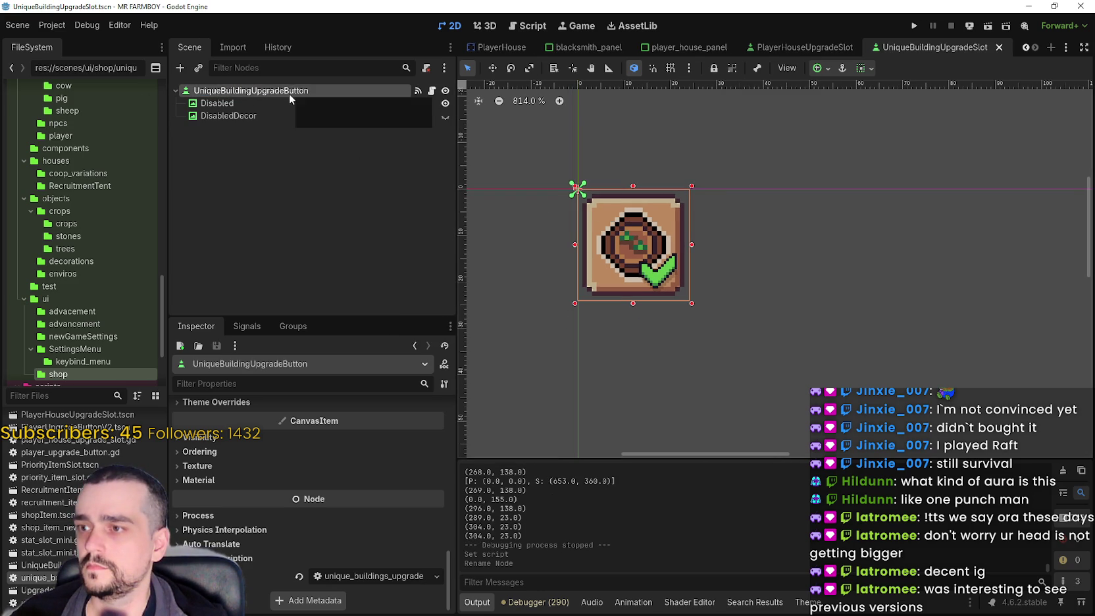
{"action": "left_click", "coordinate": [259, 116]}
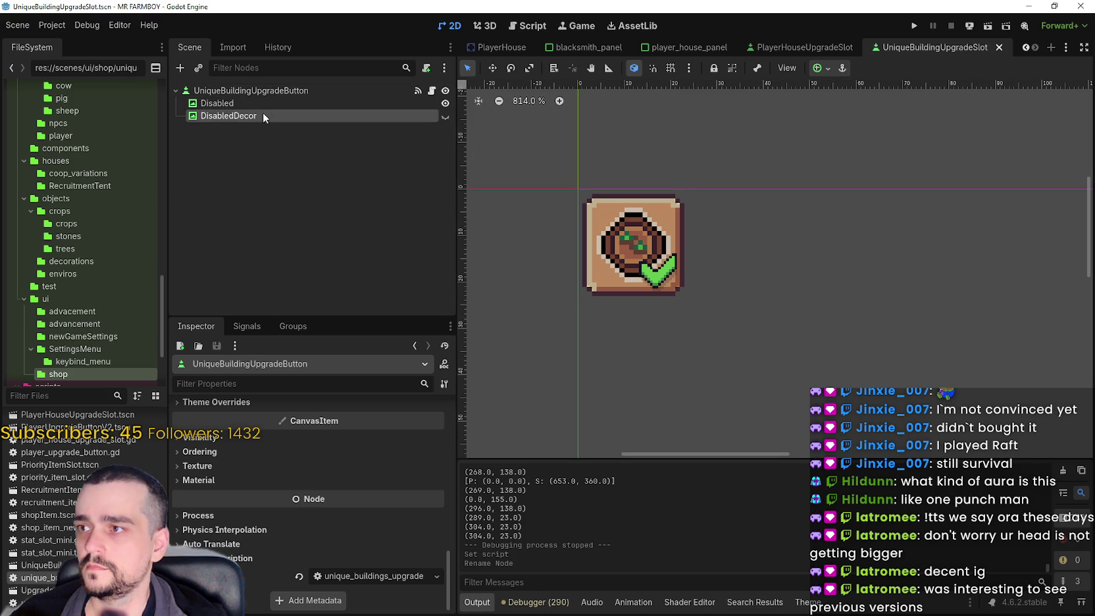
{"action": "right_click", "coordinate": [264, 116]}
{"action": "left_click", "coordinate": [341, 446]}
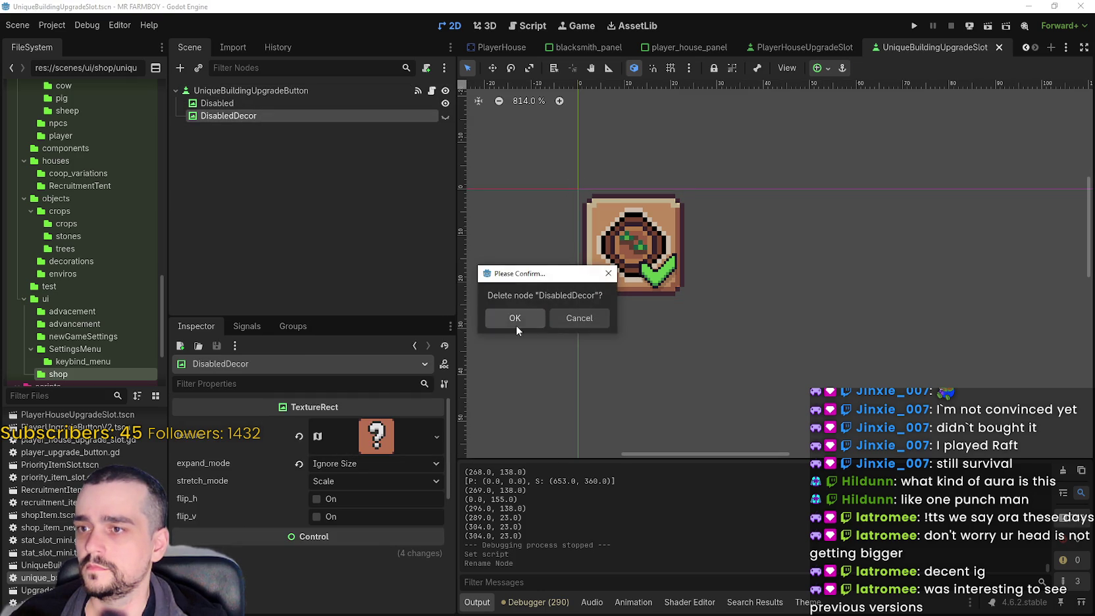
{"action": "left_click", "coordinate": [517, 325]}
{"action": "left_click", "coordinate": [257, 103]}
{"action": "right_click", "coordinate": [247, 103]}
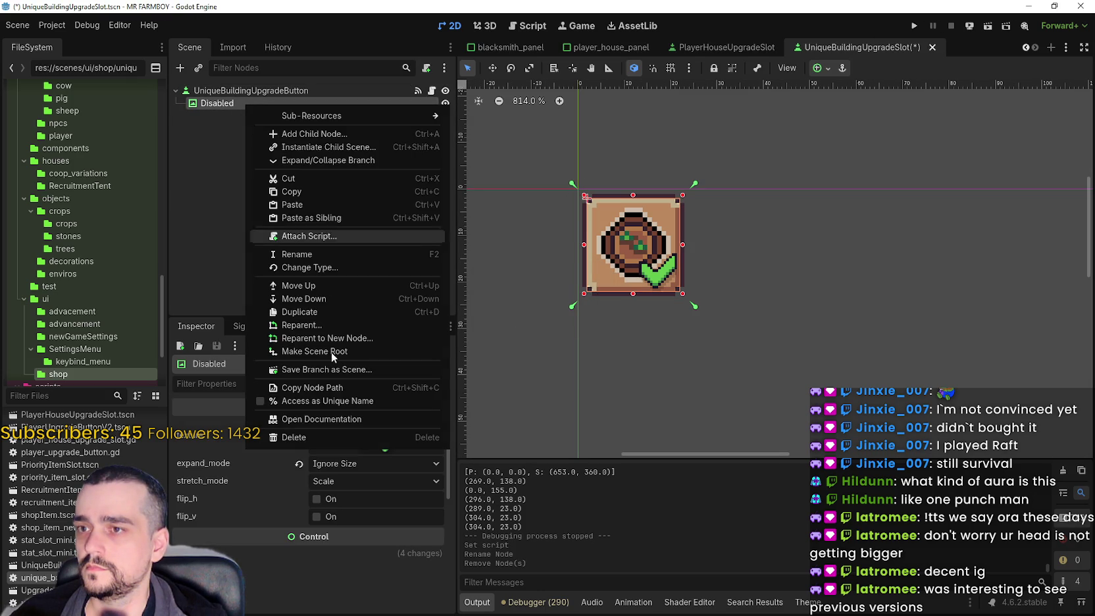
{"action": "left_click", "coordinate": [341, 443]}
{"action": "left_click", "coordinate": [510, 319]}
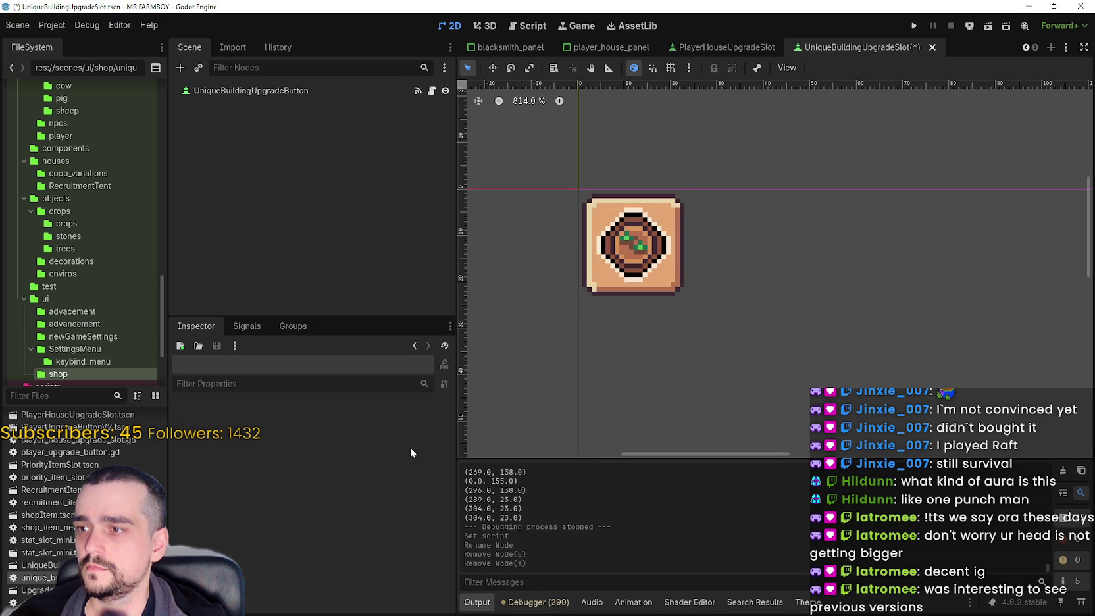
Review the UniqueBuildingUpgradeButton node's properties and save the slot scene
{"action": "left_click", "coordinate": [258, 92]}
{"action": "scroll", "coordinate": [312, 561], "scroll_direction": "down", "scroll_amount": 5}
{"action": "scroll", "coordinate": [313, 561], "scroll_direction": "up", "scroll_amount": 15}
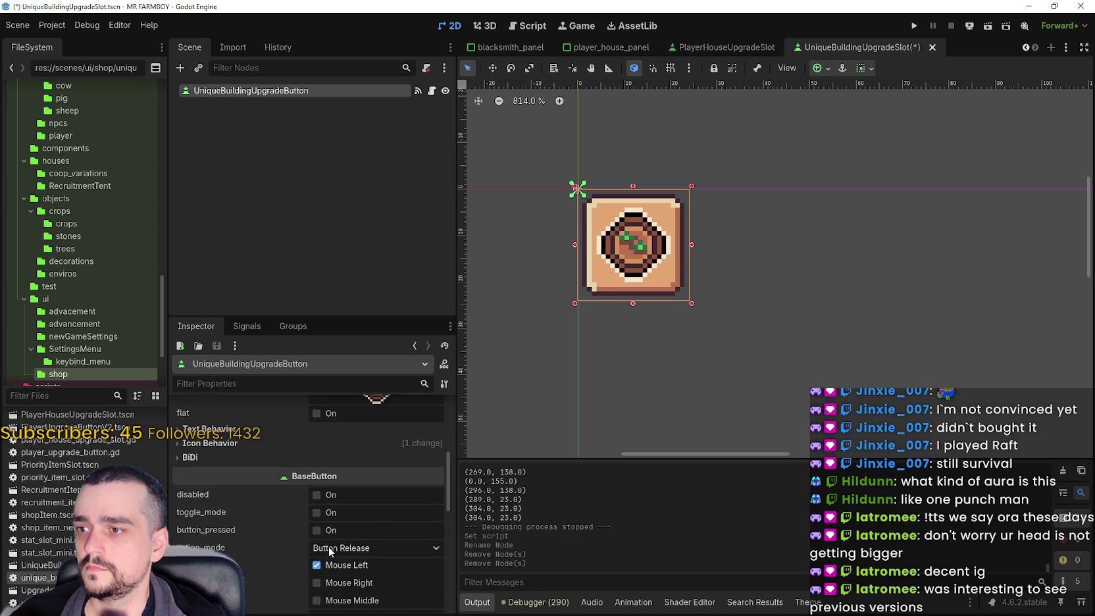
{"action": "key", "text": "ctrl+s"}
{"action": "scroll", "coordinate": [334, 538], "scroll_direction": "down", "scroll_amount": 3}
{"action": "scroll", "coordinate": [646, 193], "scroll_direction": "down", "scroll_amount": 2}
{"action": "scroll", "coordinate": [646, 193], "scroll_direction": "up", "scroll_amount": 2}
{"action": "scroll", "coordinate": [628, 201], "scroll_direction": "down", "scroll_amount": 1}
{"action": "scroll", "coordinate": [624, 208], "scroll_direction": "up", "scroll_amount": 2}
{"action": "right_click", "coordinate": [318, 91]}
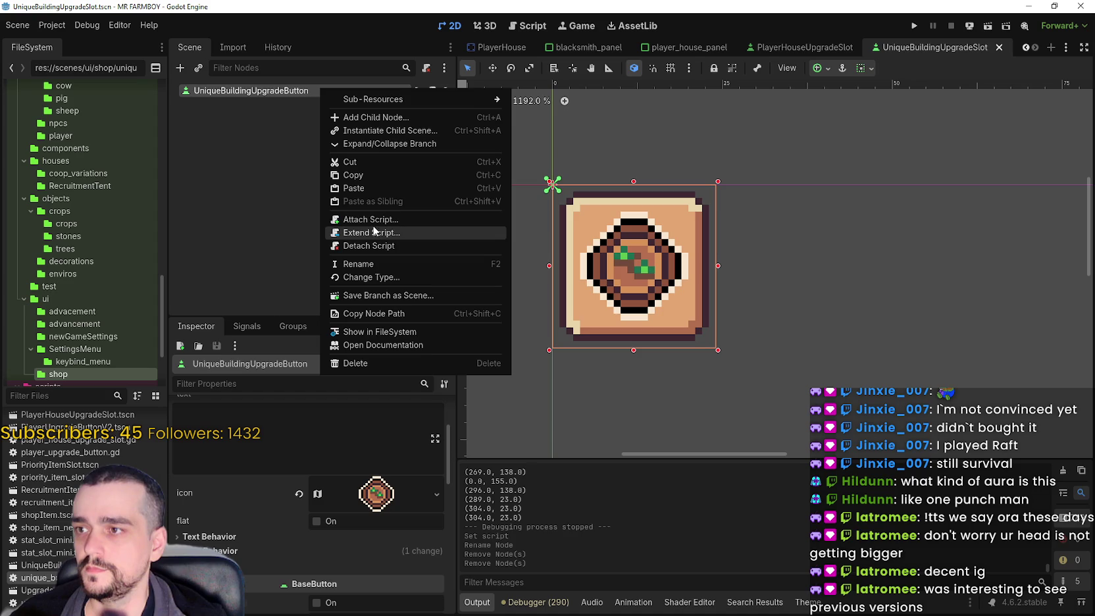
Add a Label child node under UniqueBuildingUpgradeButton
{"action": "mouse_move", "coordinate": [366, 100]}
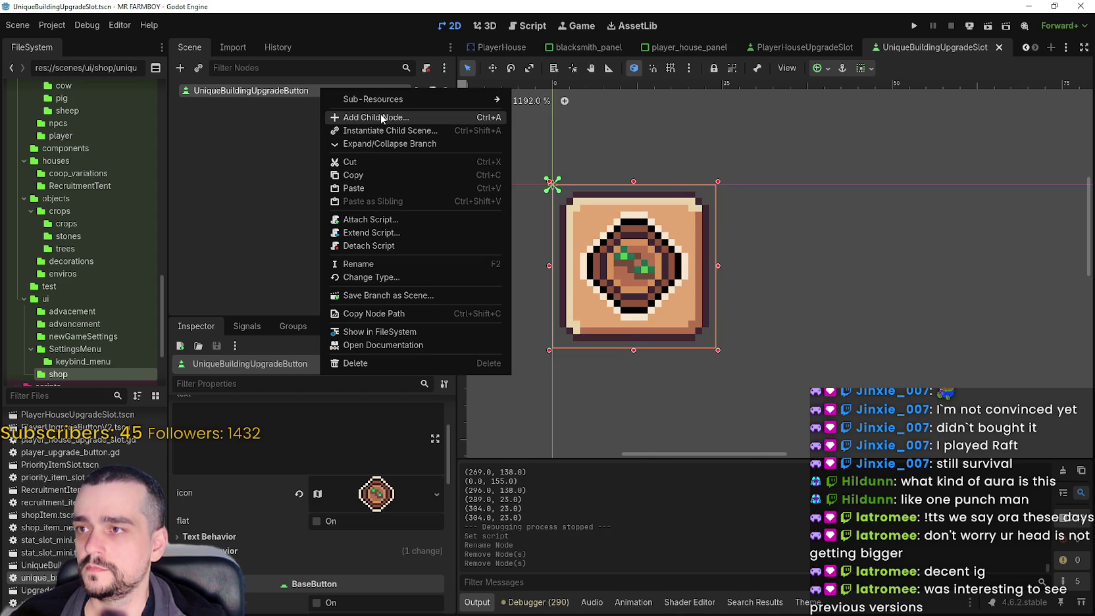
{"action": "left_click", "coordinate": [374, 117]}
{"action": "type", "text": "label"}
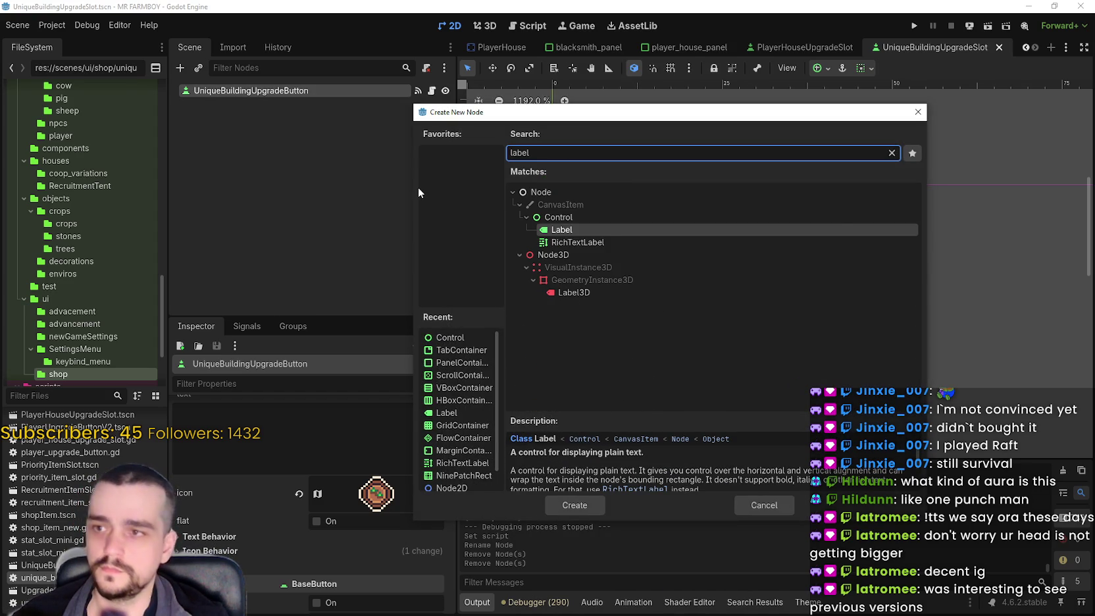
{"action": "key", "text": "Return"}
Set the Label's text to 1 and check it against the button
{"action": "left_click", "coordinate": [303, 467]}
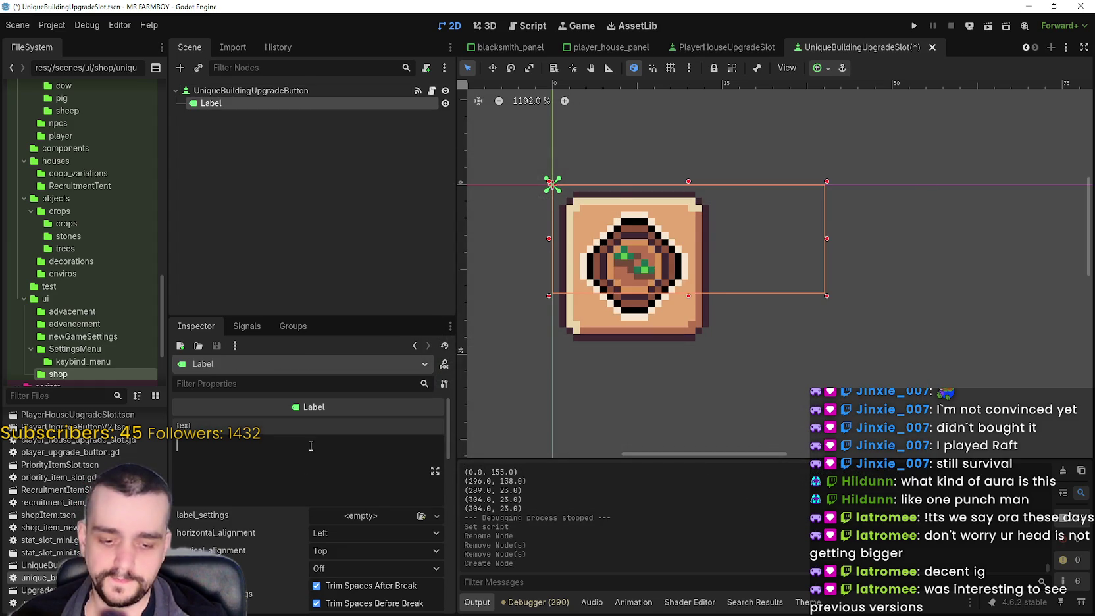
{"action": "type", "text": "1"}
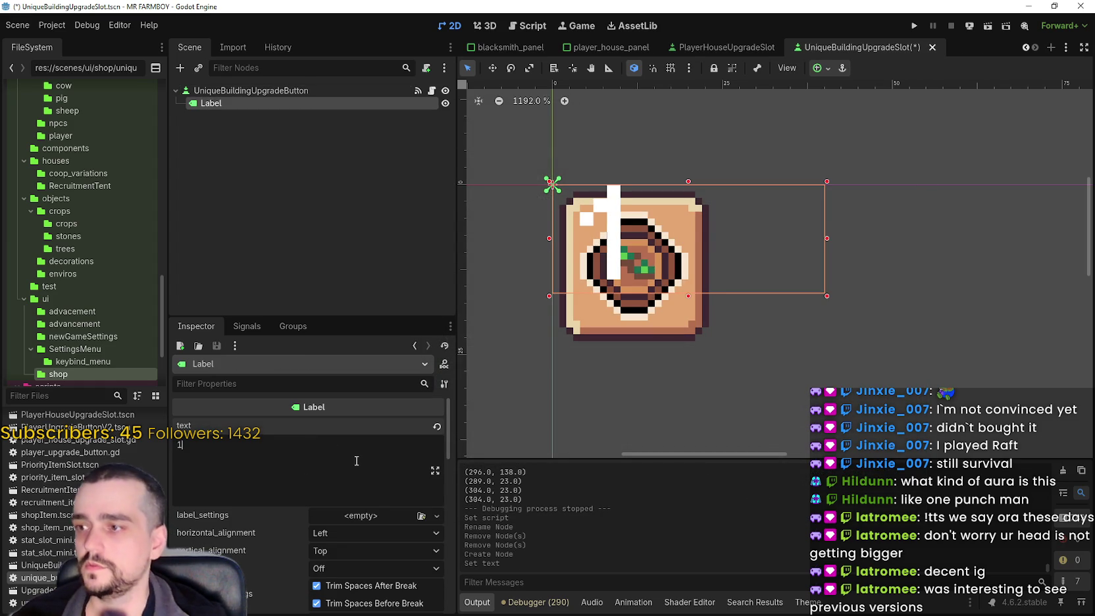
{"action": "scroll", "coordinate": [395, 559], "scroll_direction": "down", "scroll_amount": 2}
{"action": "scroll", "coordinate": [395, 513], "scroll_direction": "down", "scroll_amount": 4}
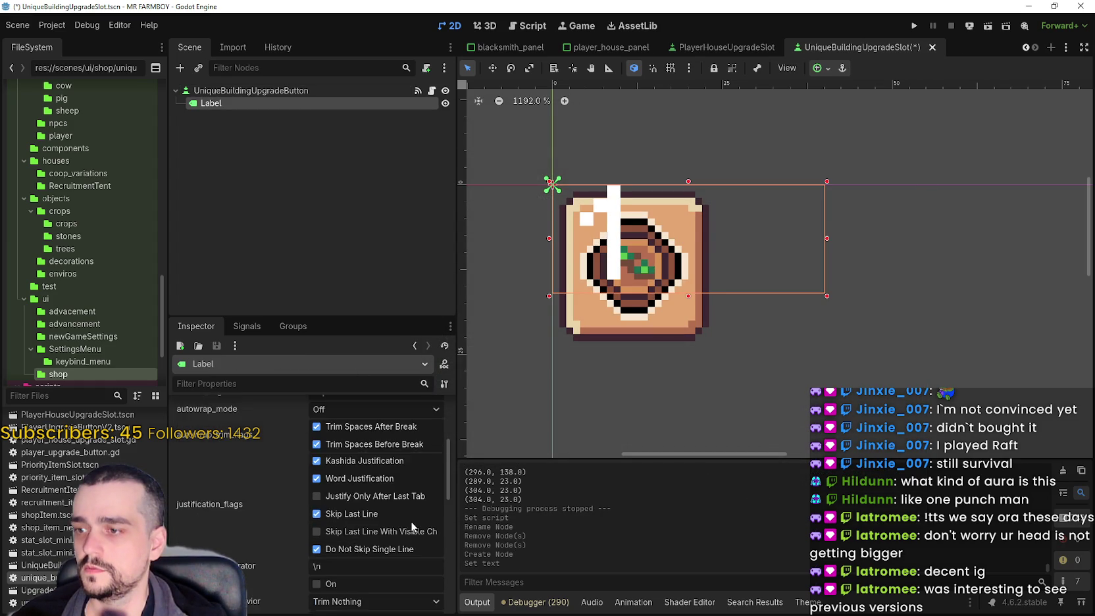
{"action": "left_click", "coordinate": [263, 92]}
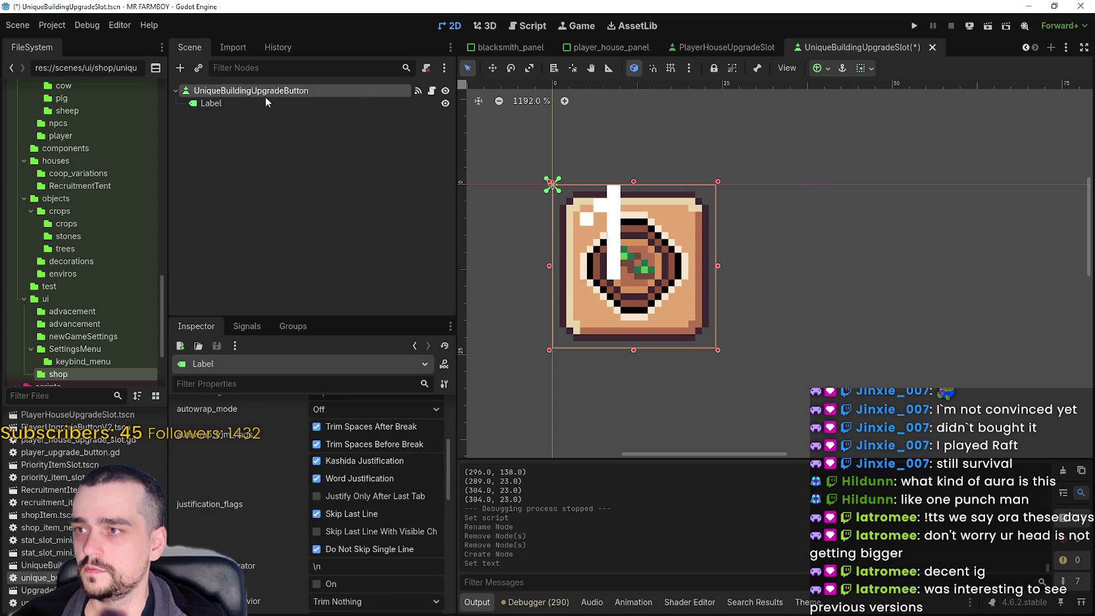
{"action": "left_click", "coordinate": [210, 103]}
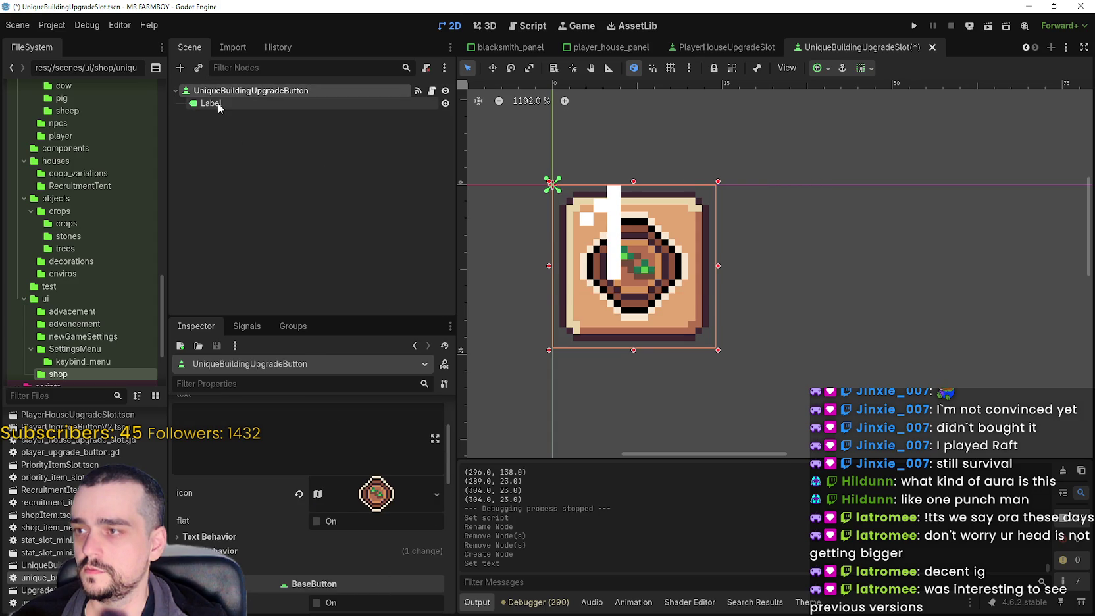
{"action": "scroll", "coordinate": [364, 559], "scroll_direction": "down", "scroll_amount": 10}
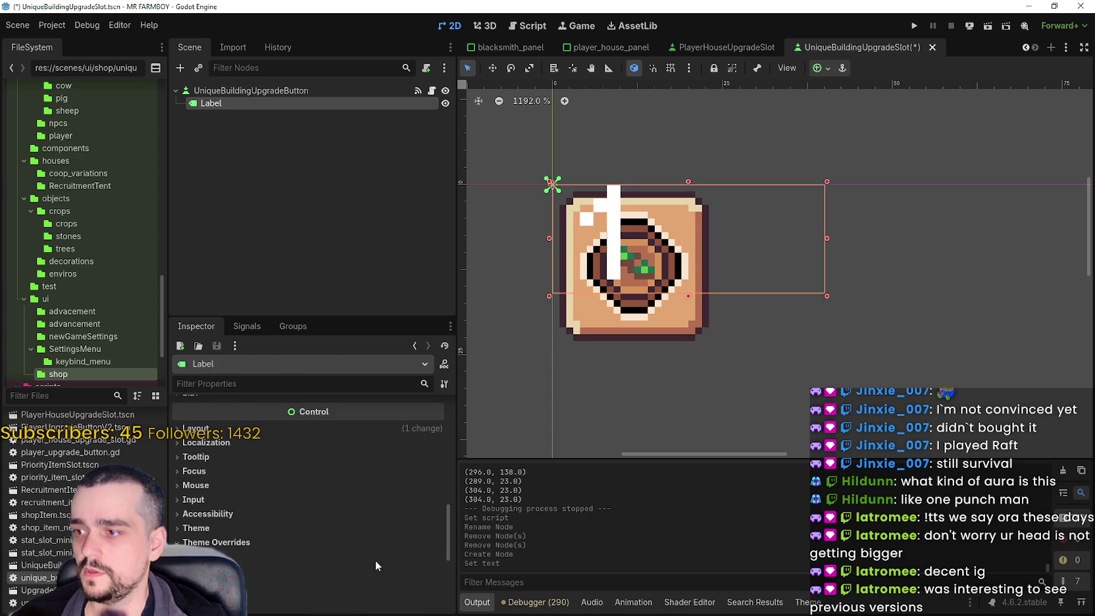
Set the Label's theme Type Variation to InventoryLabel and save the scene
{"action": "left_click", "coordinate": [283, 528]}
{"action": "left_click", "coordinate": [368, 558]}
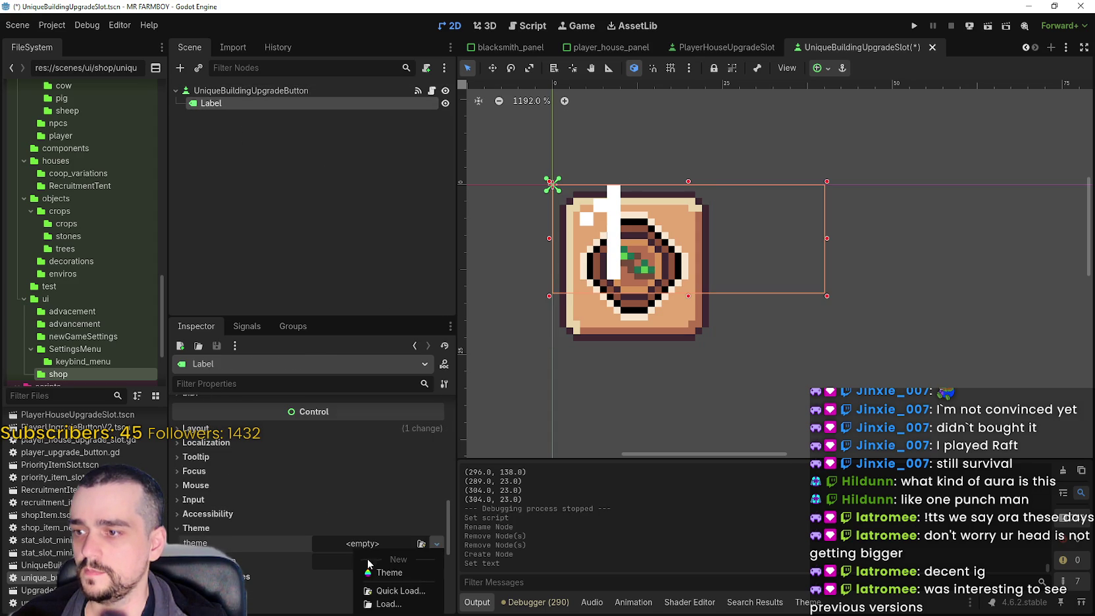
{"action": "left_click", "coordinate": [349, 560]}
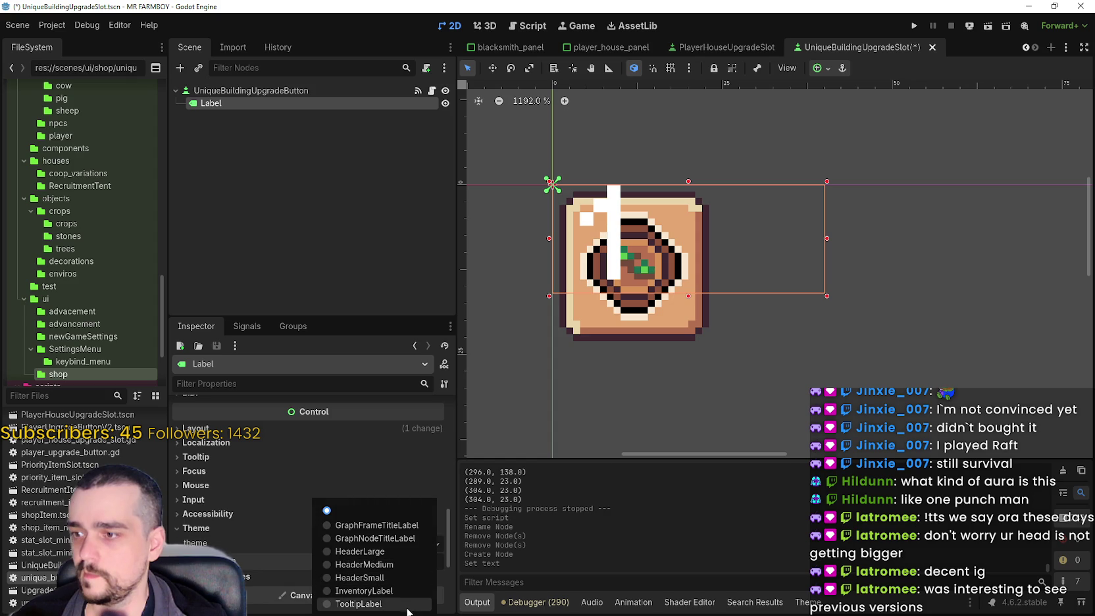
{"action": "left_click", "coordinate": [394, 589]}
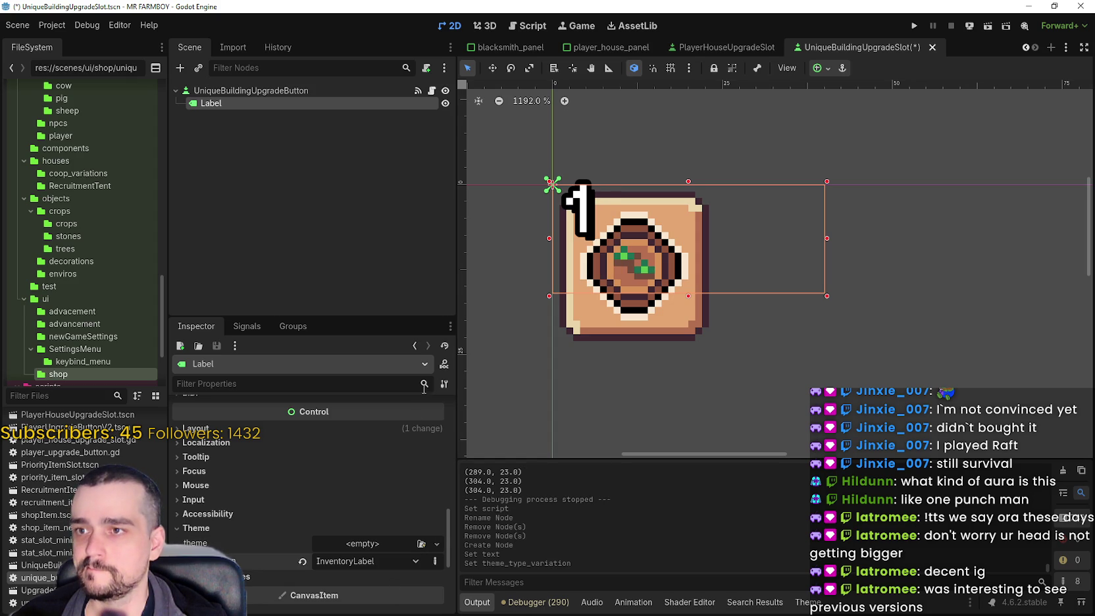
{"action": "key", "text": "ctrl+s"}
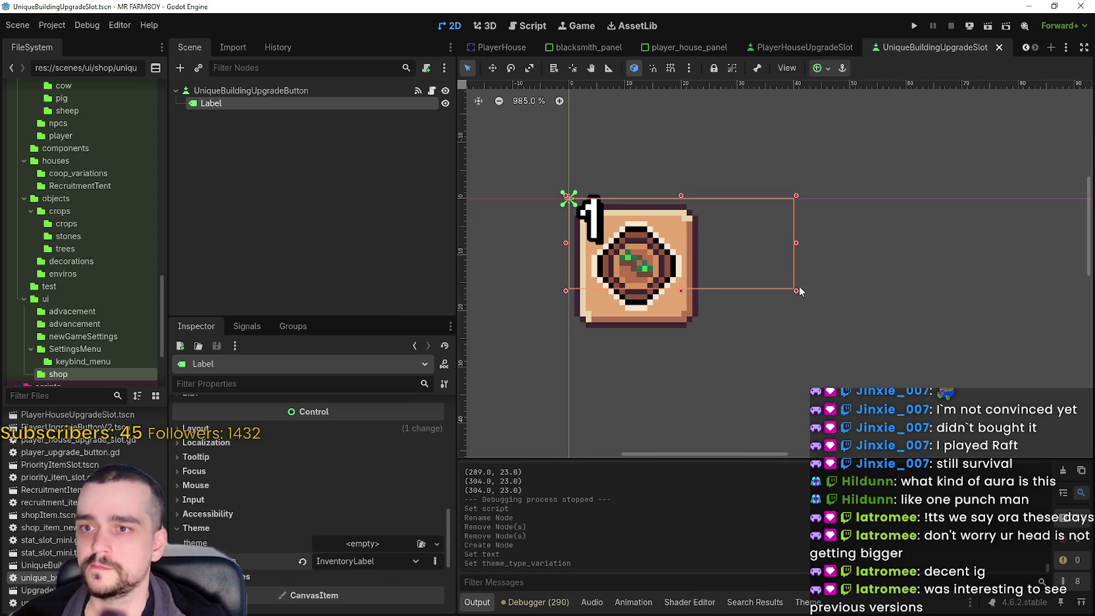
Resize the Label to a 22×8 box along the slot's bottom-left edge
{"action": "mouse_move", "coordinate": [797, 291]}
{"action": "left_mouse_down"}
{"action": "mouse_move", "coordinate": [695, 293]}
{"action": "mouse_move", "coordinate": [702, 336]}
{"action": "left_mouse_up"}
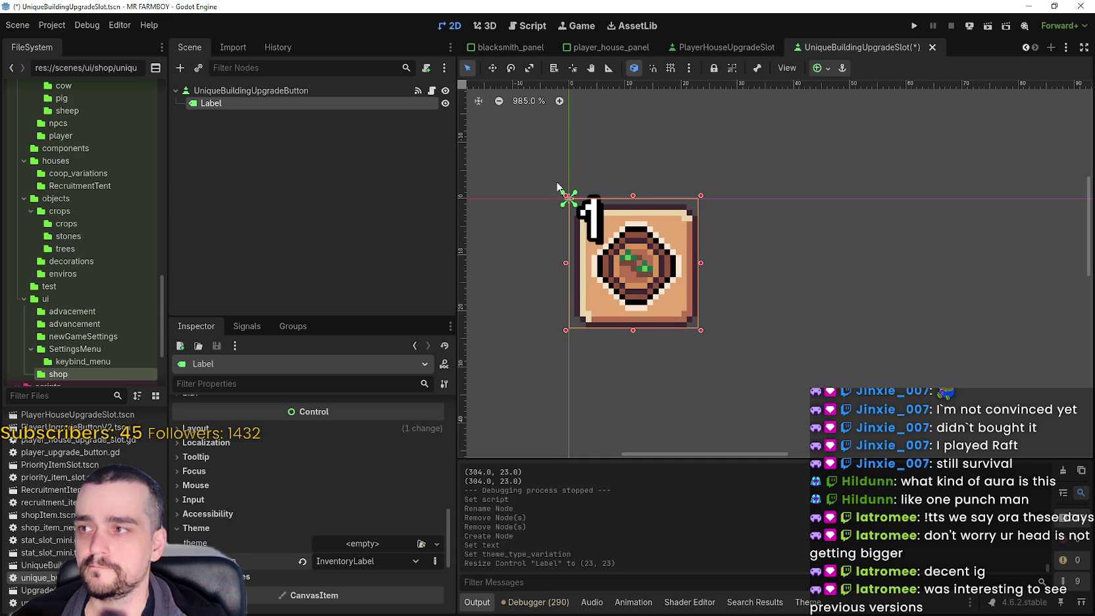
{"action": "left_click_drag", "start_coordinate": [635, 197], "coordinate": [625, 321]}
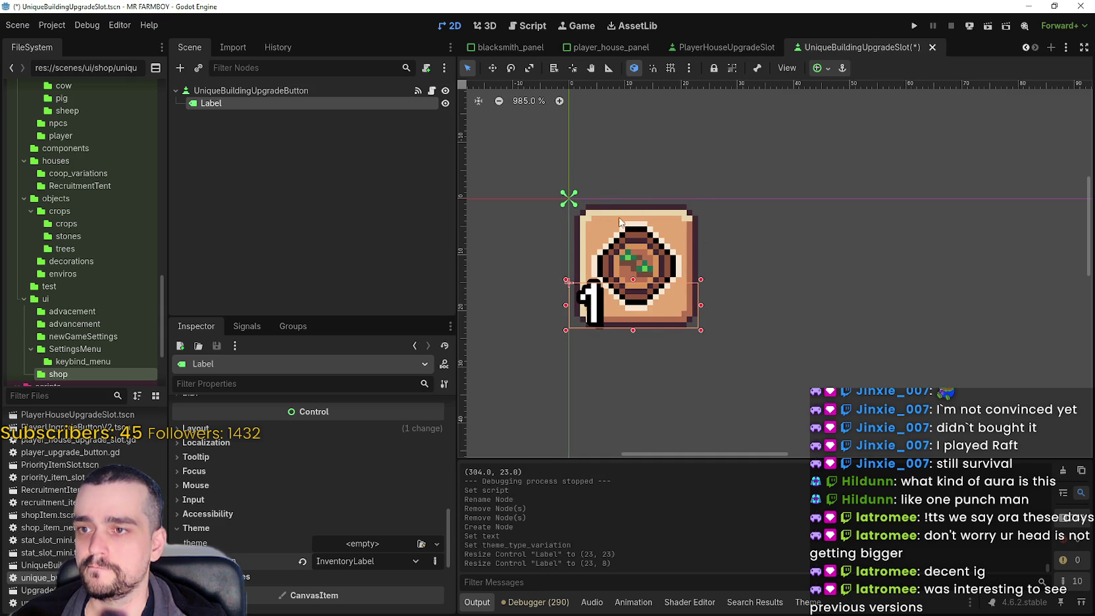
{"action": "scroll", "coordinate": [625, 229], "scroll_direction": "up", "scroll_amount": 5}
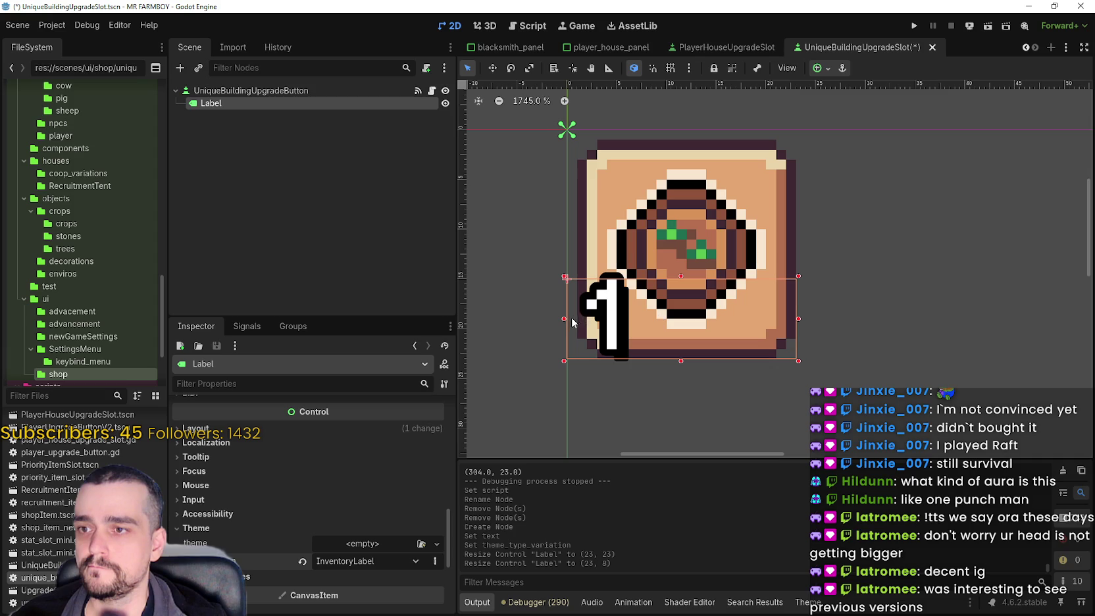
{"action": "left_click_drag", "start_coordinate": [568, 319], "coordinate": [579, 318]}
{"action": "scroll", "coordinate": [622, 314], "scroll_direction": "down", "scroll_amount": 2}
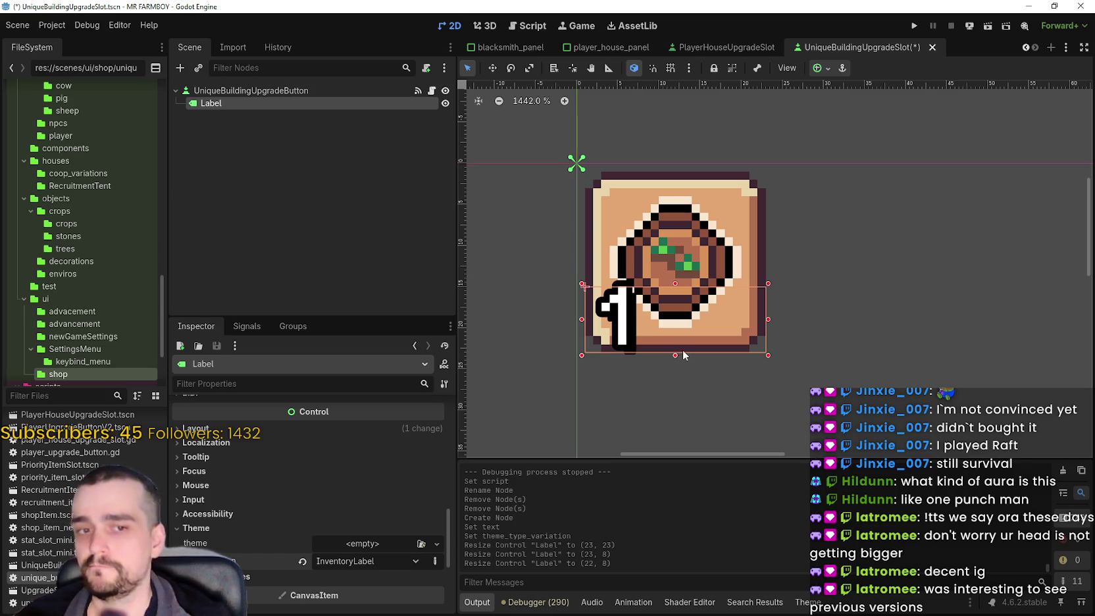
Inspect the button's icon behavior settings and compare them with the Label's
{"action": "left_click", "coordinate": [266, 93]}
{"action": "scroll", "coordinate": [340, 484], "scroll_direction": "up", "scroll_amount": 3}
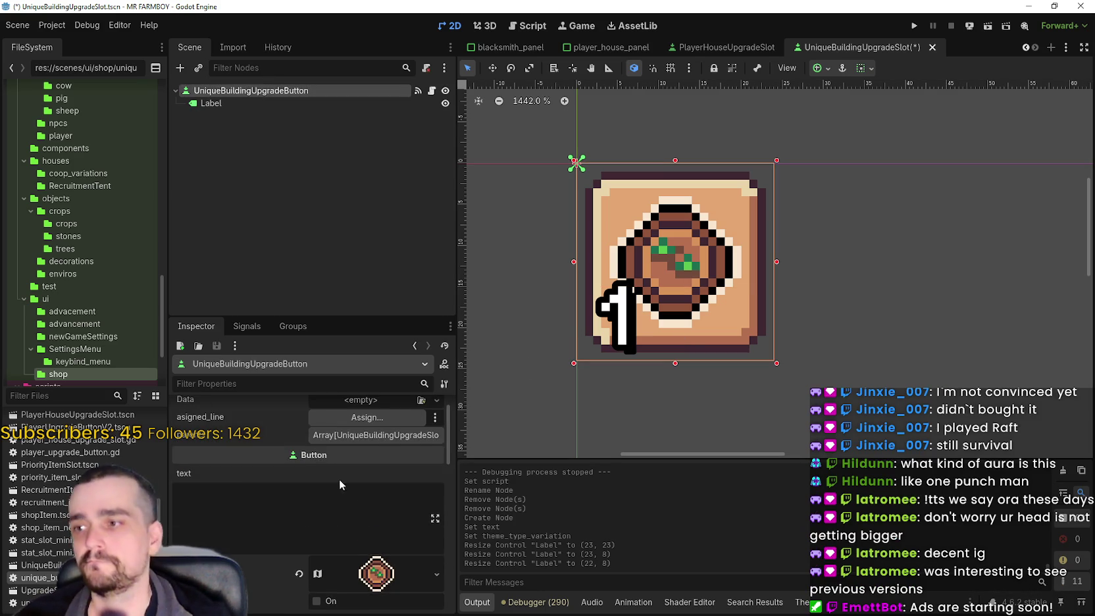
{"action": "scroll", "coordinate": [349, 467], "scroll_direction": "down", "scroll_amount": 5}
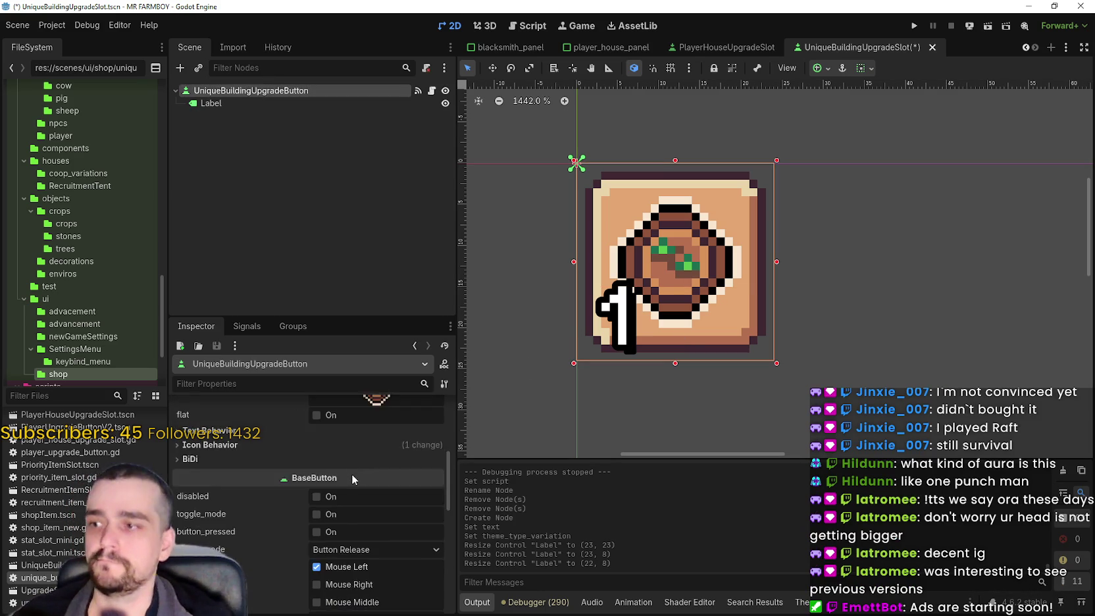
{"action": "scroll", "coordinate": [344, 471], "scroll_direction": "up", "scroll_amount": 3}
{"action": "left_click", "coordinate": [339, 471]}
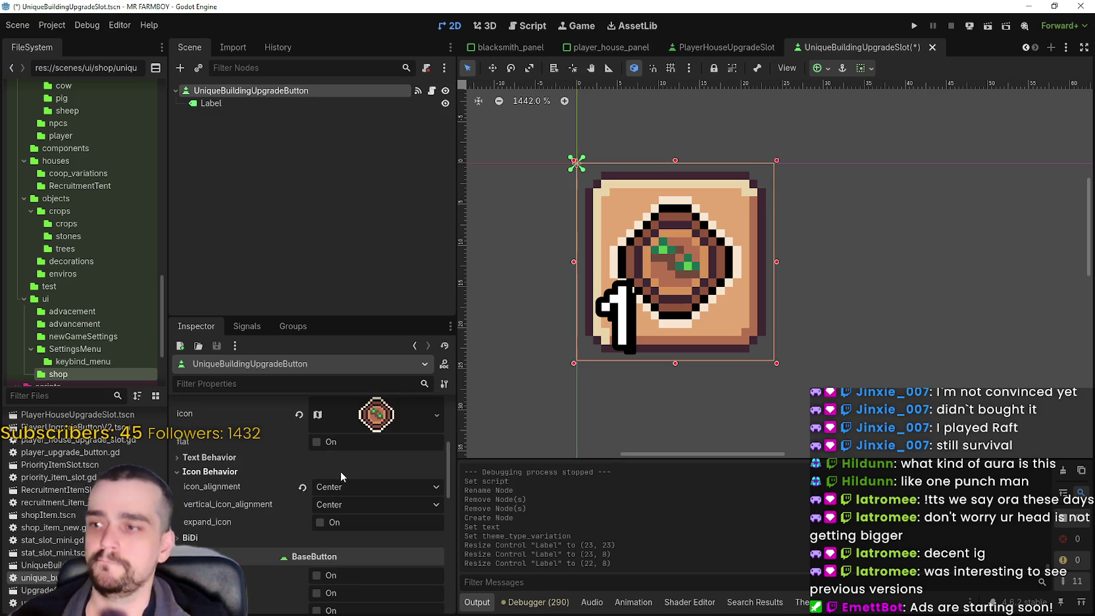
{"action": "left_click", "coordinate": [211, 103]}
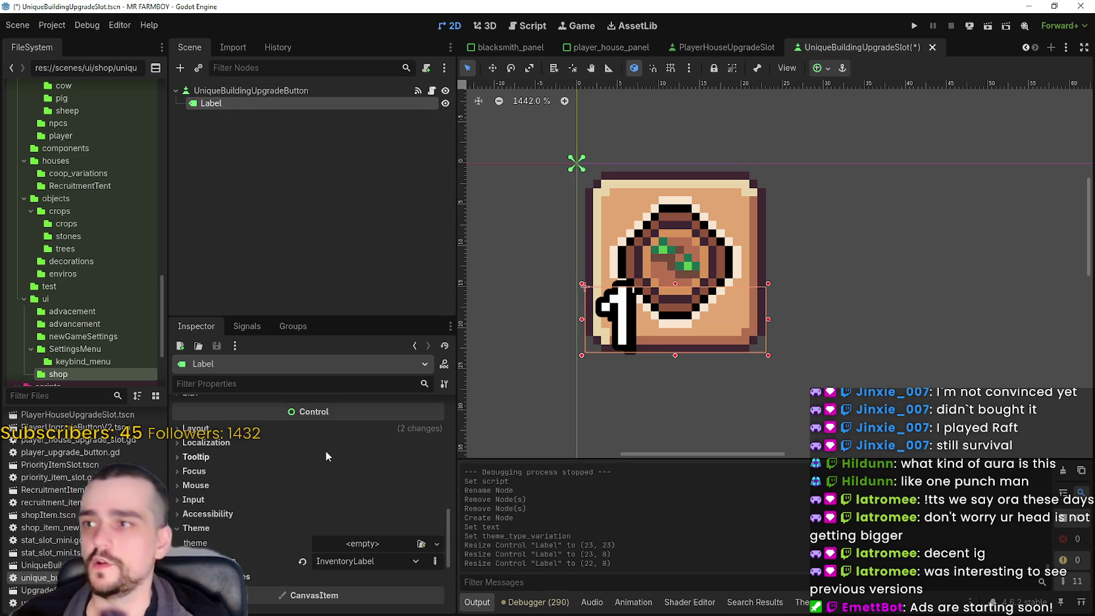
{"action": "left_click", "coordinate": [238, 90]}
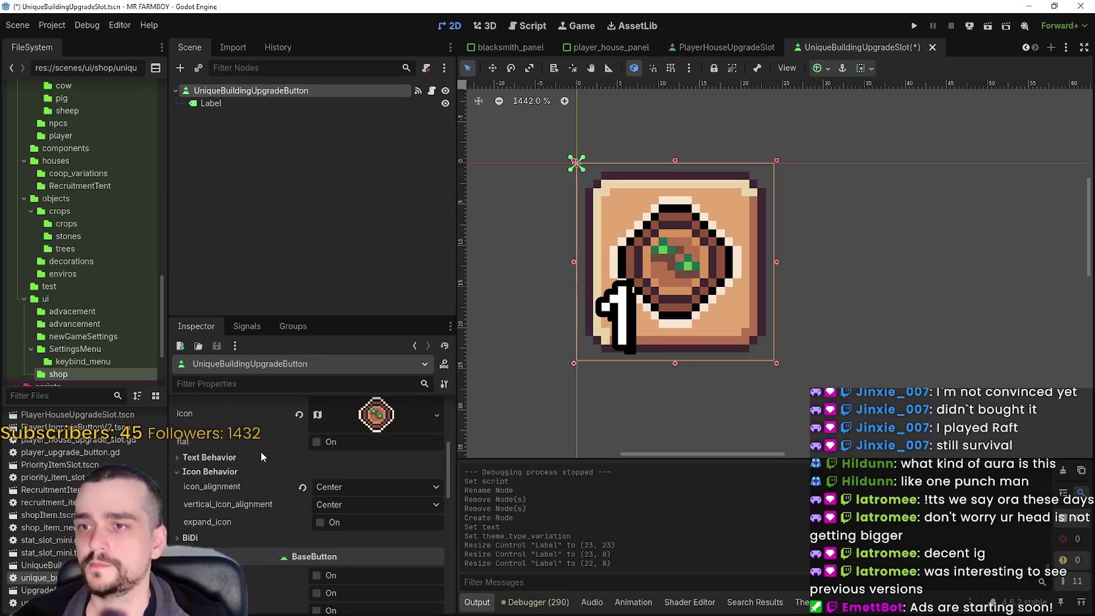
{"action": "scroll", "coordinate": [265, 505], "scroll_direction": "up", "scroll_amount": 2}
Enter 22 as the button text, keeping Center alignment and Trim Nothing overrun
{"action": "left_click", "coordinate": [296, 513]}
{"action": "type", "text": "22"}
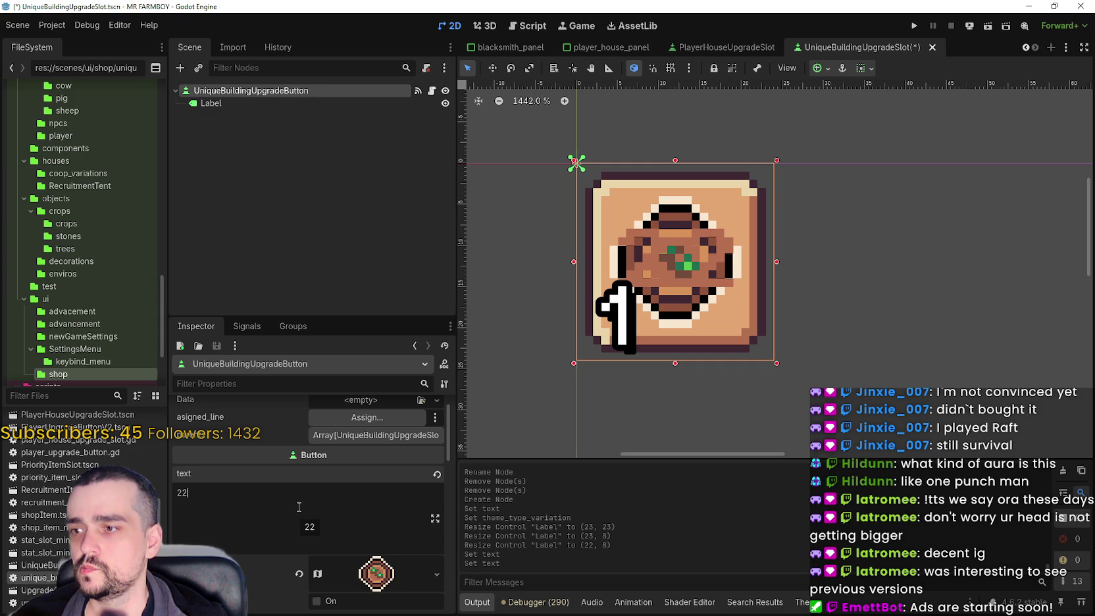
{"action": "scroll", "coordinate": [298, 496], "scroll_direction": "down", "scroll_amount": 5}
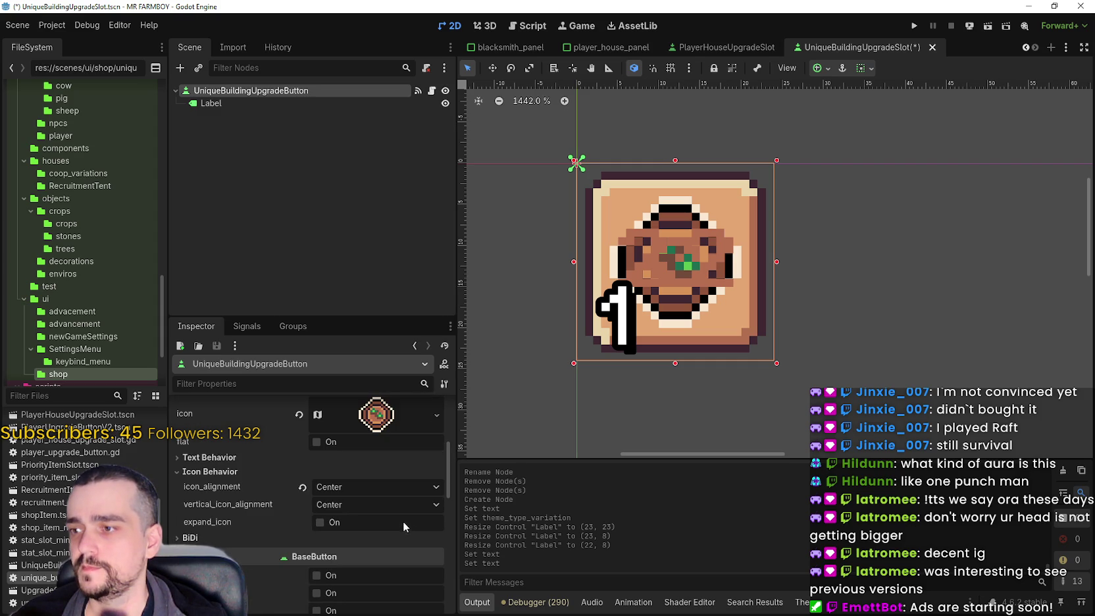
{"action": "left_click", "coordinate": [359, 487]}
{"action": "left_click", "coordinate": [303, 461]}
{"action": "left_click", "coordinate": [303, 459]}
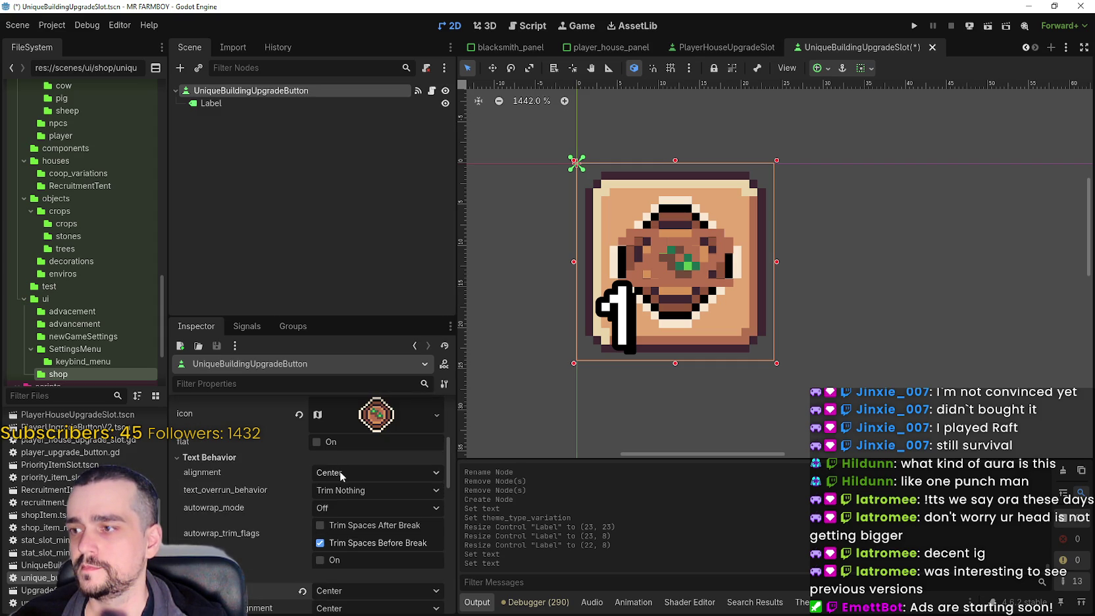
{"action": "left_click", "coordinate": [336, 472]}
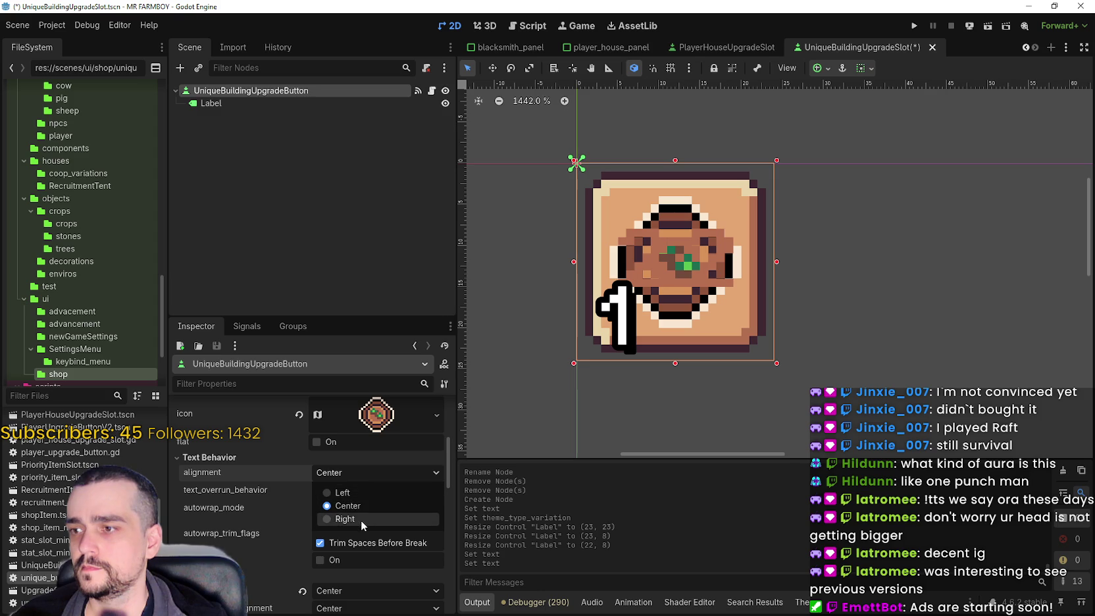
{"action": "left_click", "coordinate": [358, 506]}
{"action": "left_click", "coordinate": [354, 492]}
{"action": "left_click", "coordinate": [355, 480]}
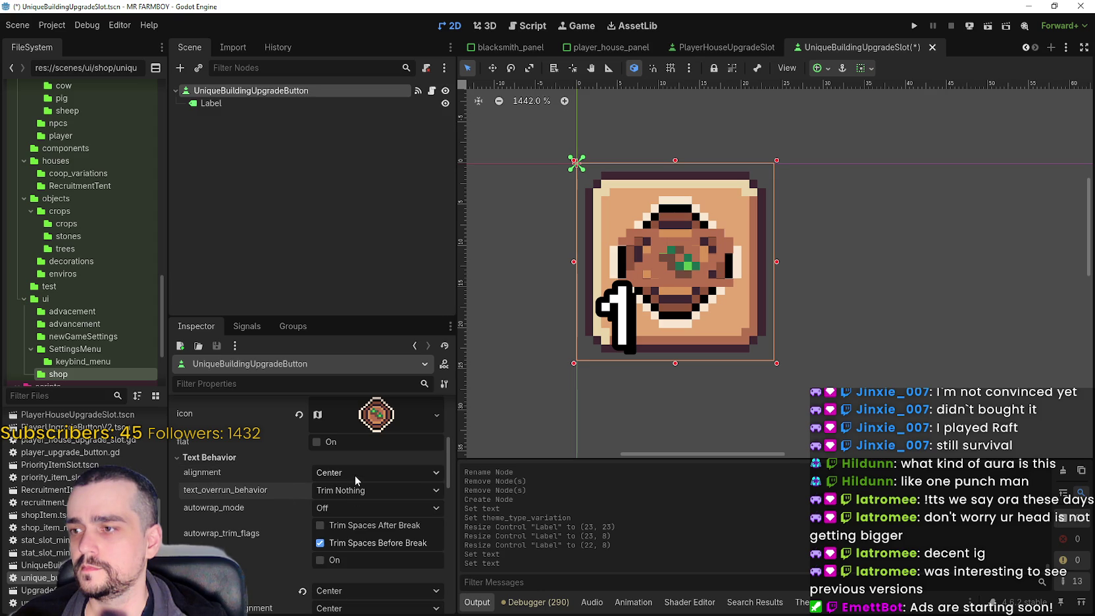
{"action": "left_click", "coordinate": [355, 475]}
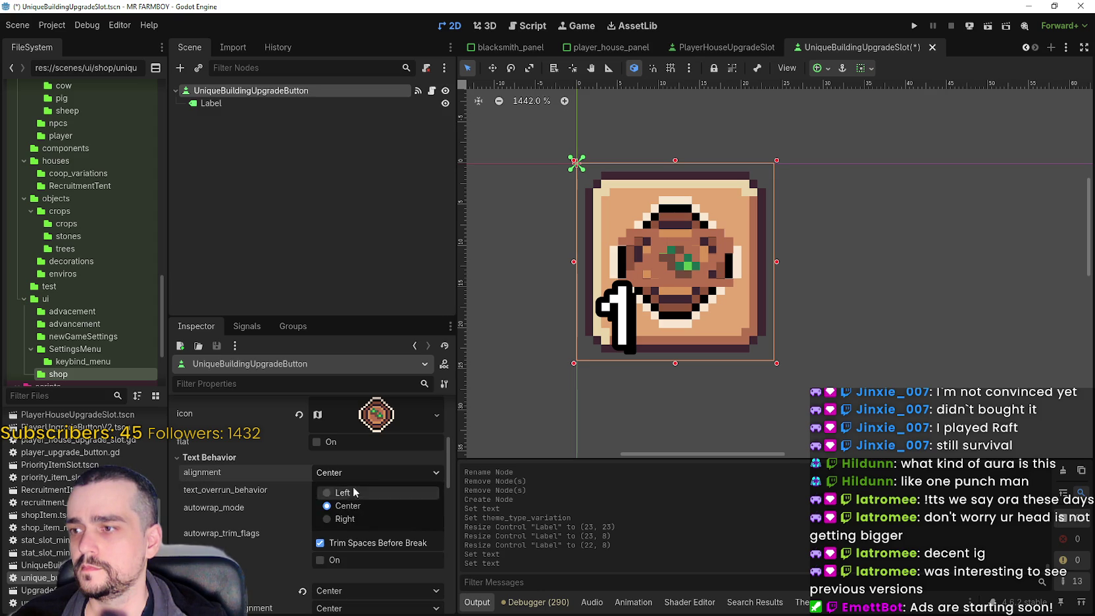
{"action": "left_click", "coordinate": [357, 505]}
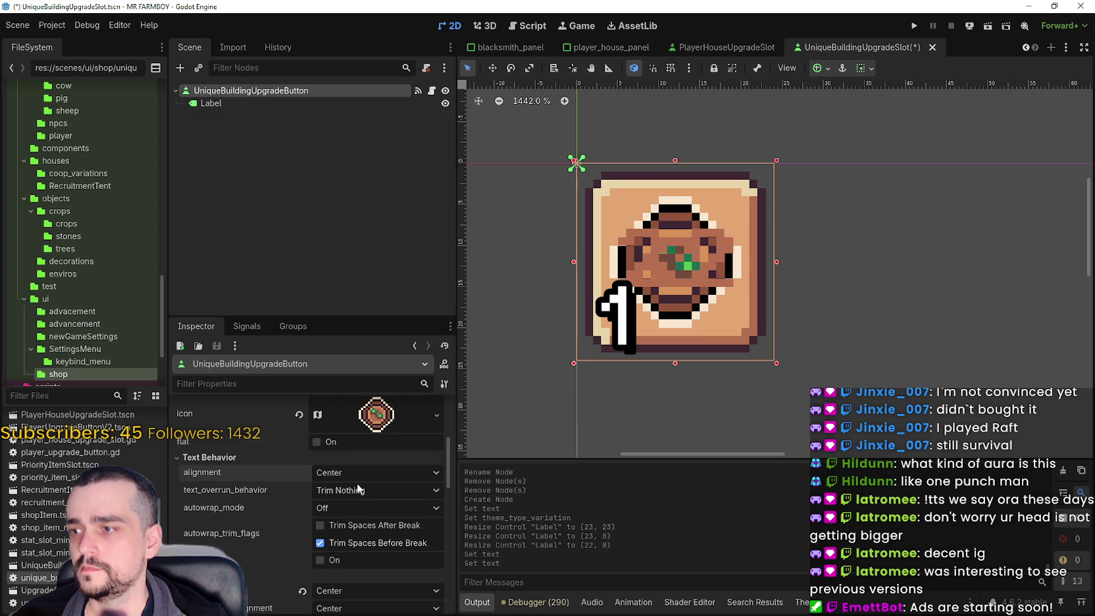
Leave the button's autowrap mode off and review its remaining properties
{"action": "scroll", "coordinate": [357, 483], "scroll_direction": "down", "scroll_amount": 1}
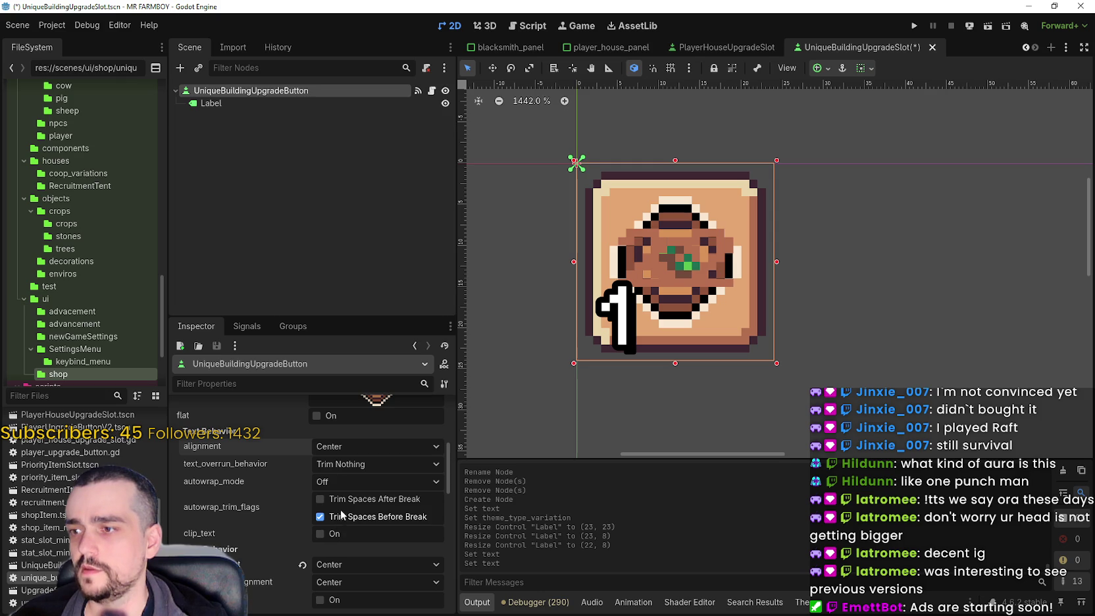
{"action": "left_click", "coordinate": [345, 482]}
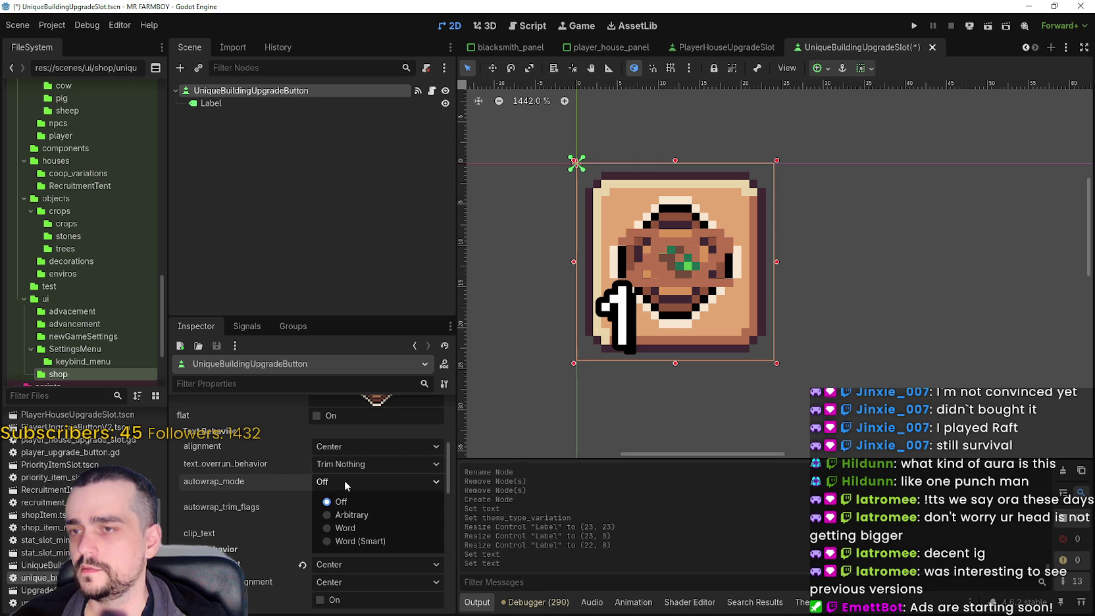
{"action": "left_click", "coordinate": [344, 479]}
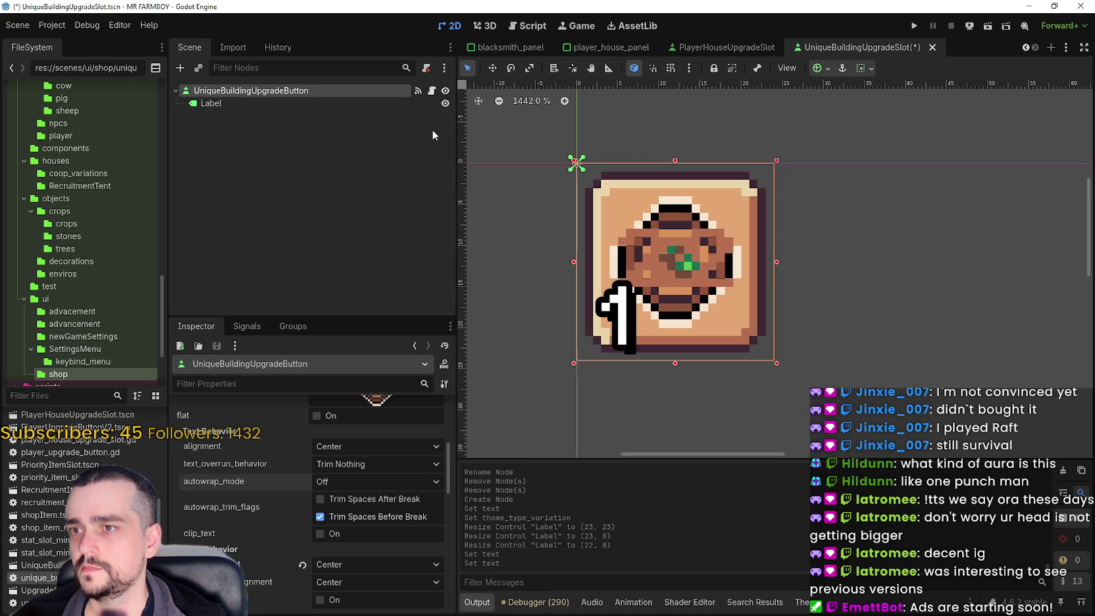
{"action": "scroll", "coordinate": [374, 565], "scroll_direction": "down", "scroll_amount": 4}
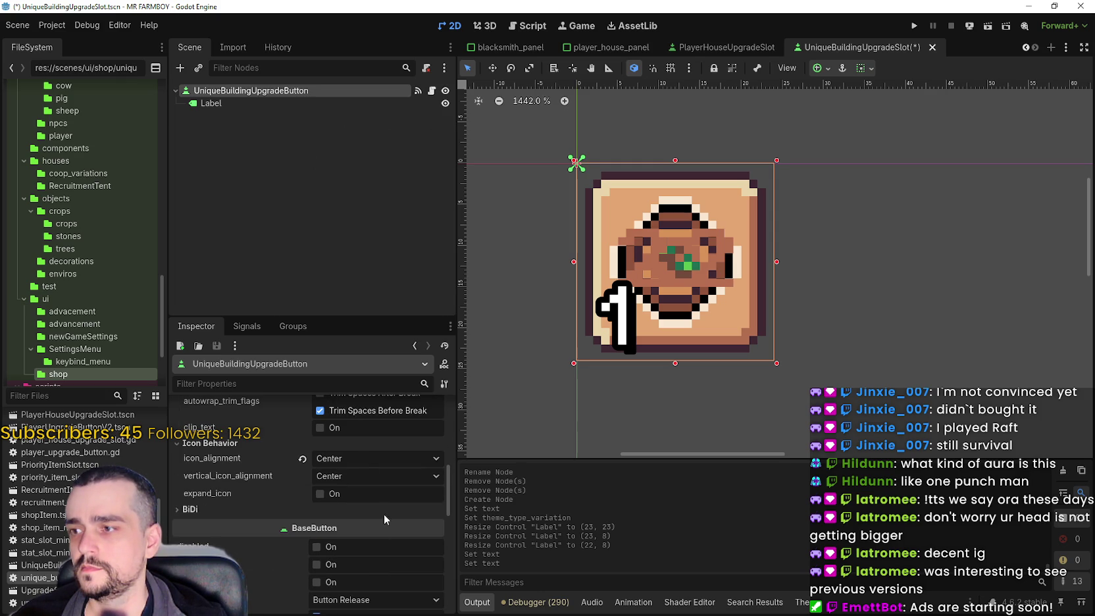
{"action": "scroll", "coordinate": [365, 494], "scroll_direction": "up", "scroll_amount": 1}
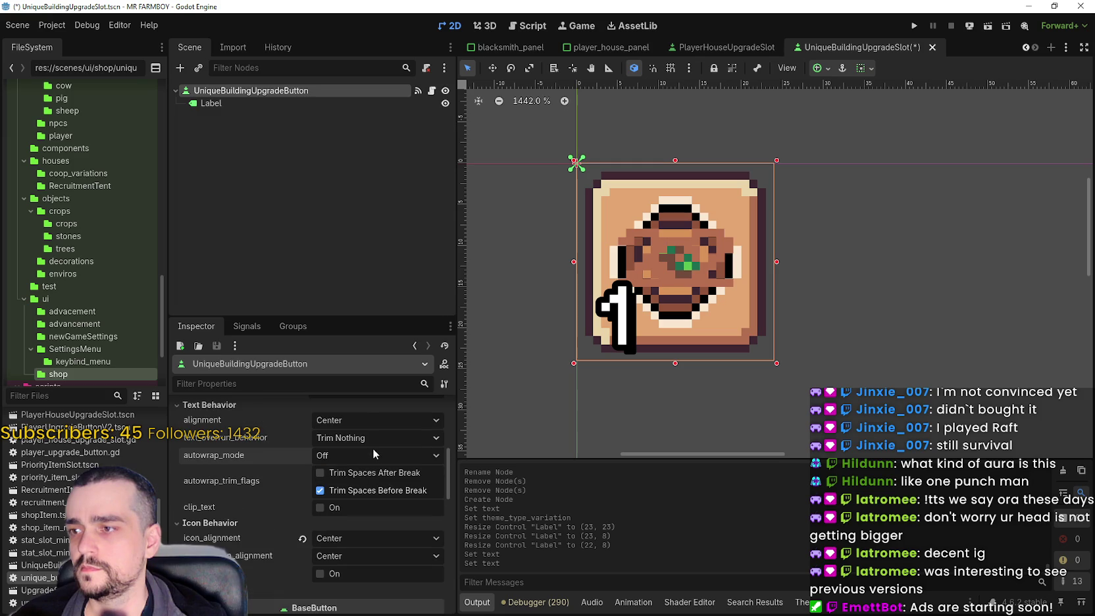
{"action": "scroll", "coordinate": [357, 551], "scroll_direction": "down", "scroll_amount": 4}
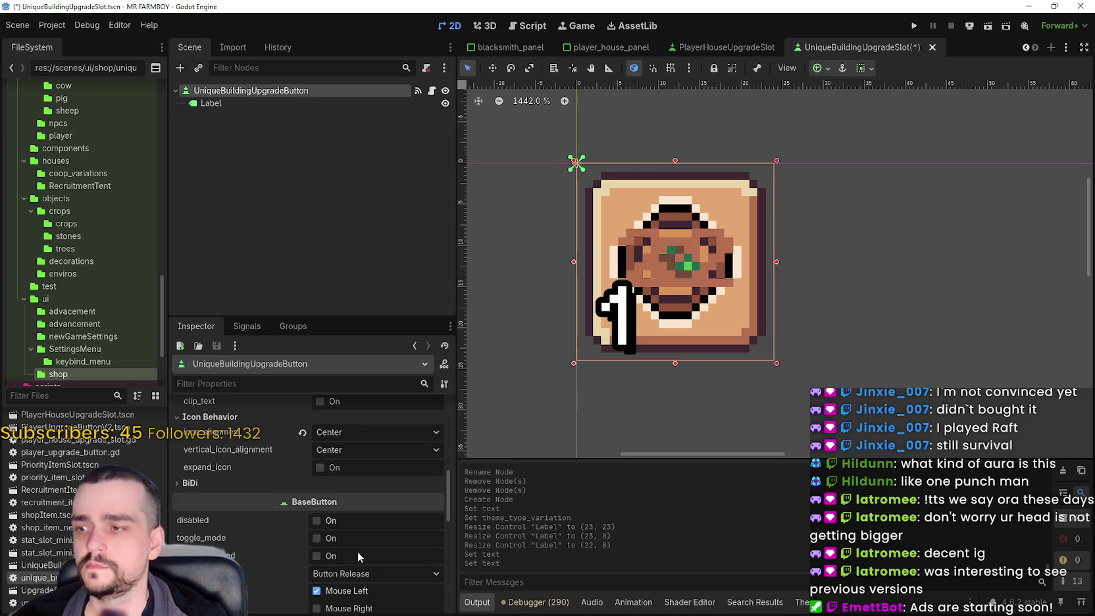
{"action": "scroll", "coordinate": [367, 522], "scroll_direction": "down", "scroll_amount": 2}
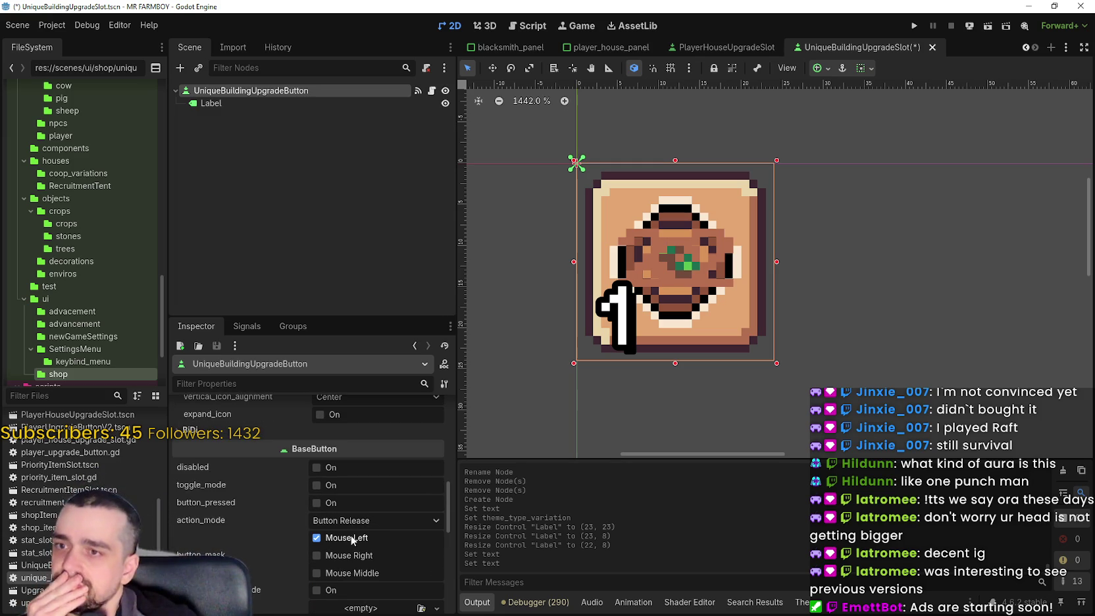
{"action": "scroll", "coordinate": [351, 554], "scroll_direction": "up", "scroll_amount": 8}
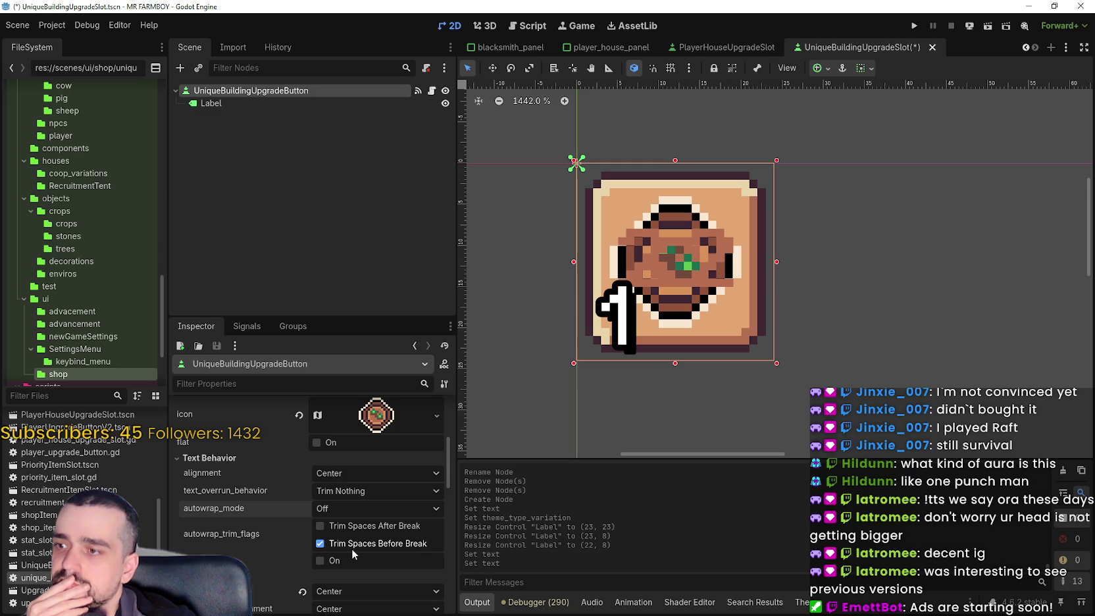
{"action": "scroll", "coordinate": [353, 546], "scroll_direction": "up", "scroll_amount": 4}
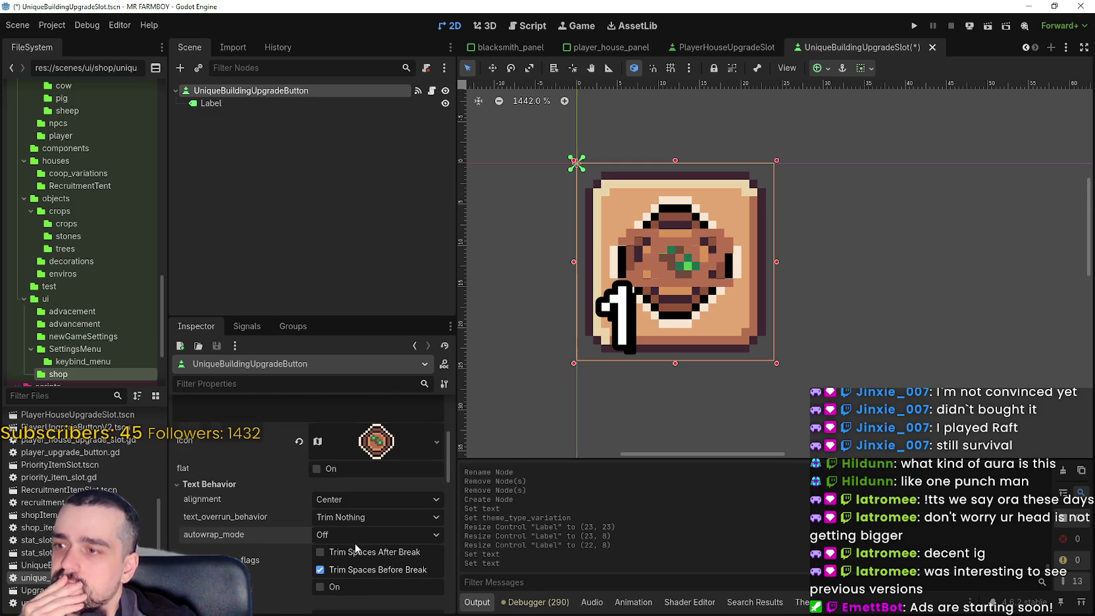
{"action": "scroll", "coordinate": [357, 538], "scroll_direction": "up", "scroll_amount": 1}
Empty the button's own Text property and save the slot scene
{"action": "left_click", "coordinate": [356, 475]}
{"action": "key", "text": "ctrl+a"}
{"action": "key", "text": "BackSpace"}
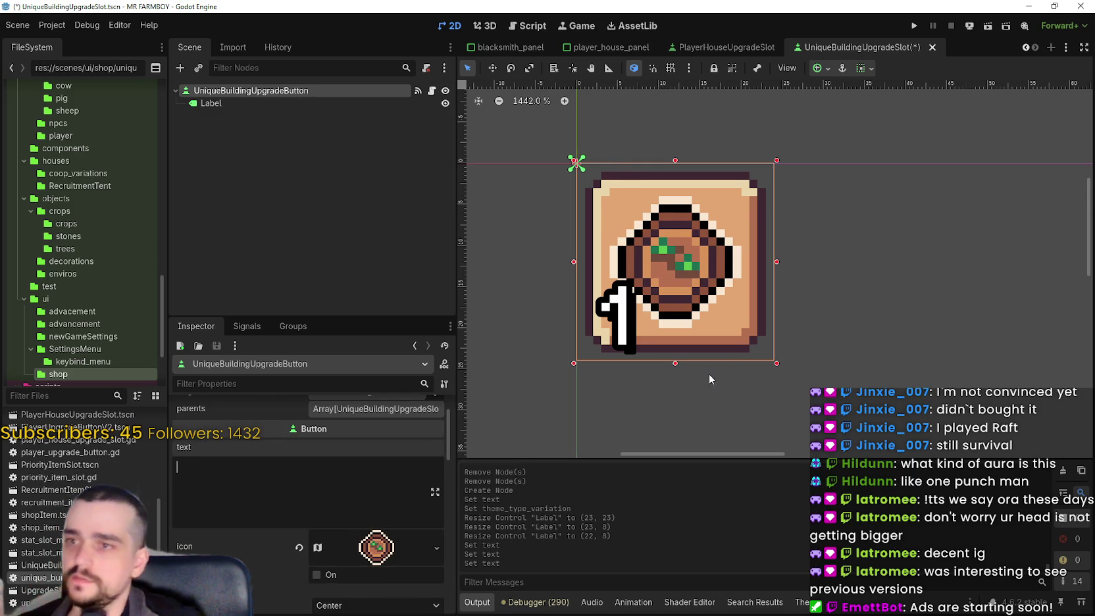
{"action": "scroll", "coordinate": [729, 356], "scroll_direction": "down", "scroll_amount": 2}
{"action": "key", "text": "ctrl+s"}
{"action": "left_click", "coordinate": [285, 101]}
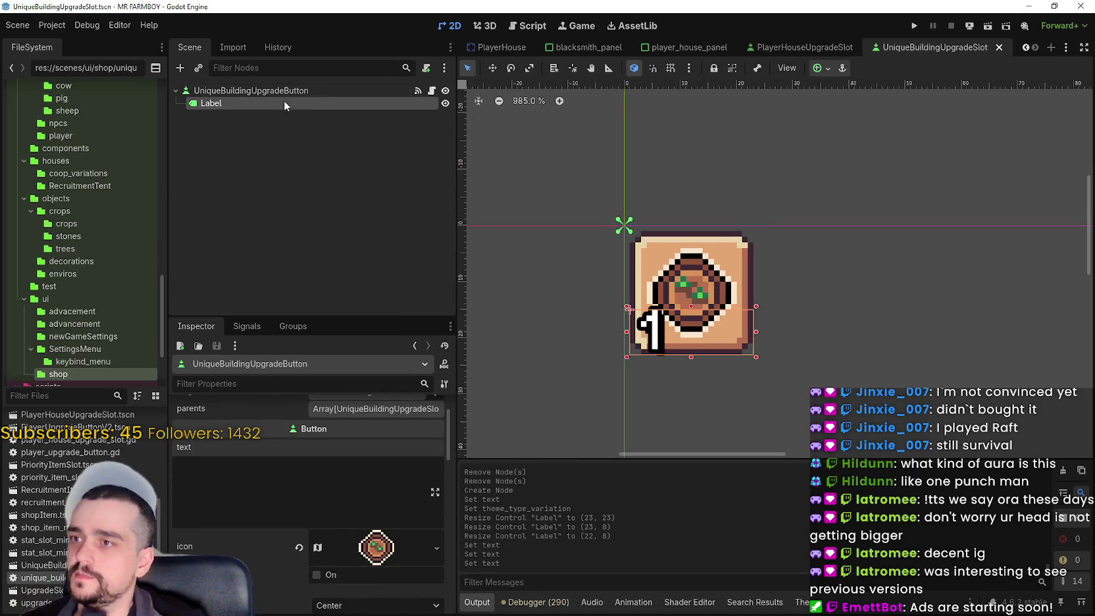
Centre the Label's number horizontally and vertically, saving the slot scene
{"action": "scroll", "coordinate": [327, 517], "scroll_direction": "up", "scroll_amount": 5}
{"action": "scroll", "coordinate": [327, 517], "scroll_direction": "up", "scroll_amount": 6}
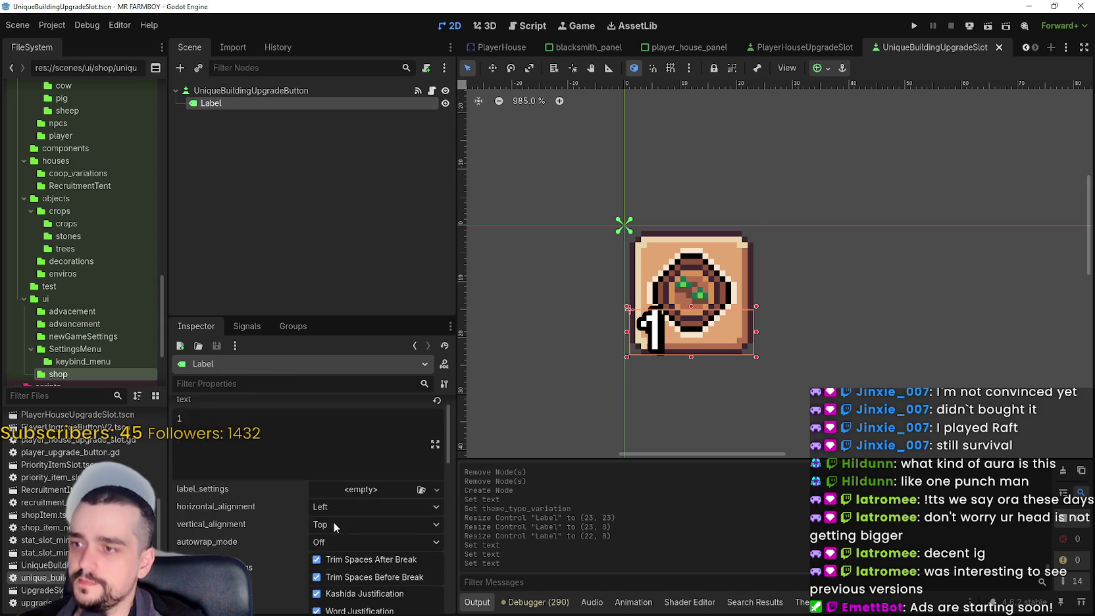
{"action": "left_click", "coordinate": [822, 69]}
{"action": "left_click", "coordinate": [826, 69]}
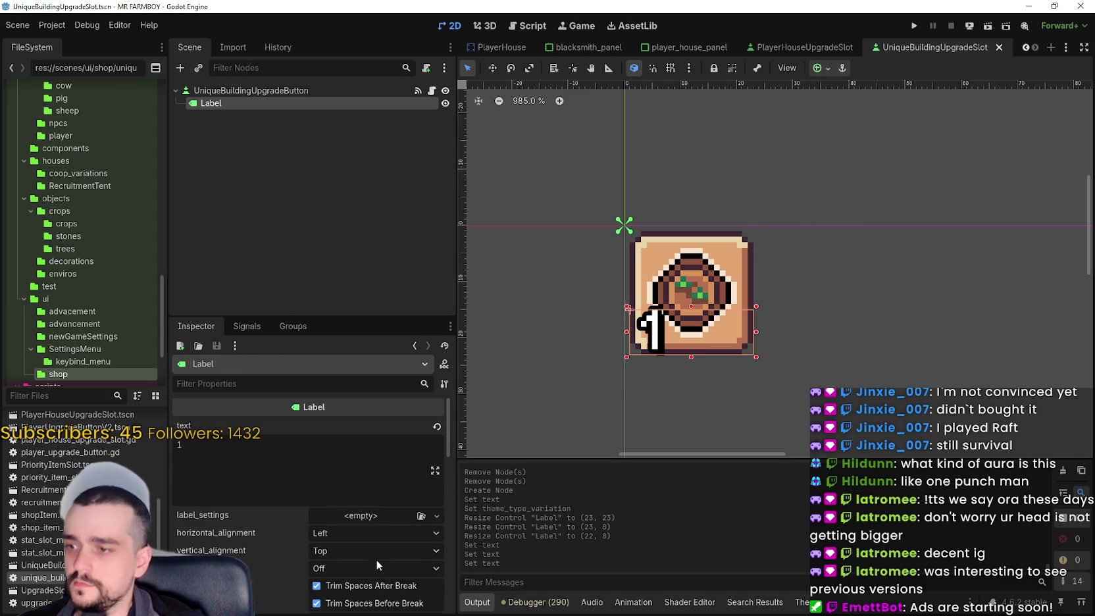
{"action": "left_click", "coordinate": [349, 530]}
{"action": "left_click", "coordinate": [352, 567]}
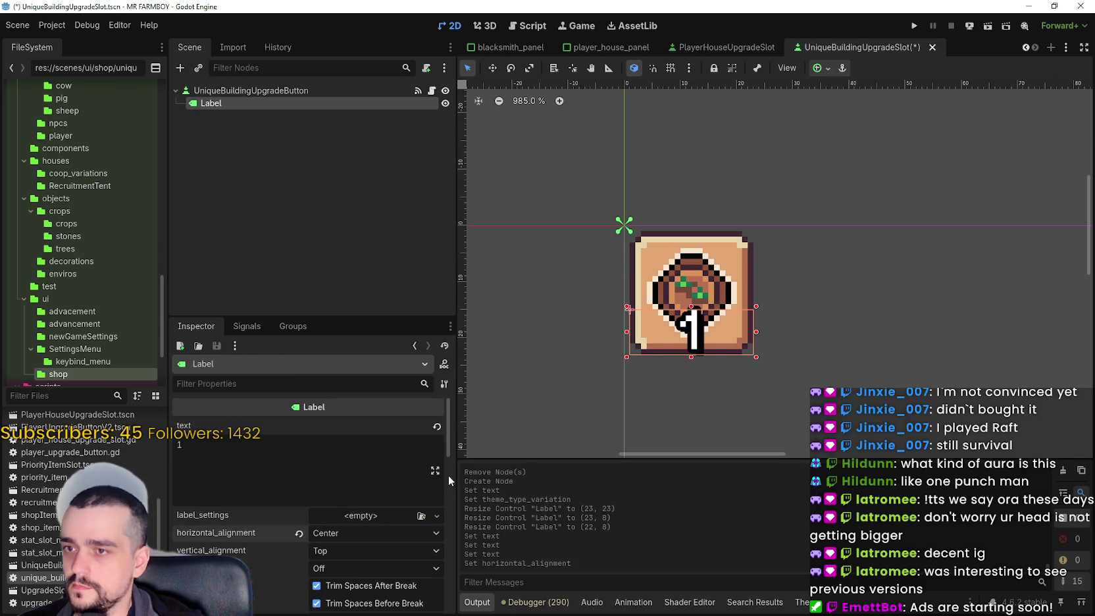
{"action": "scroll", "coordinate": [643, 356], "scroll_direction": "up", "scroll_amount": 3}
{"action": "key", "text": "ctrl+s"}
{"action": "scroll", "coordinate": [653, 345], "scroll_direction": "down", "scroll_amount": 1}
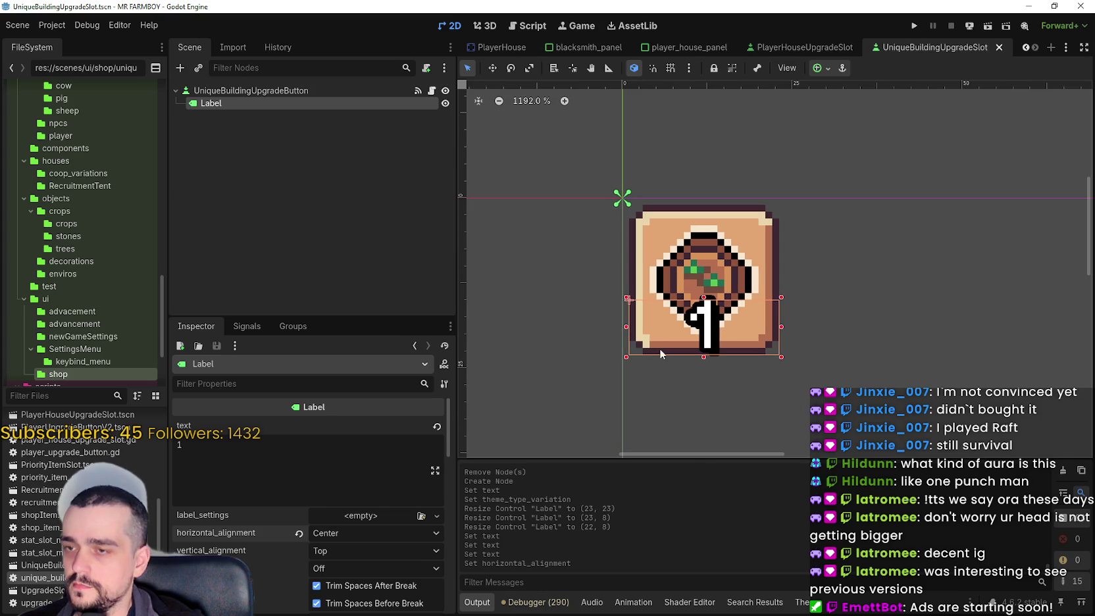
{"action": "left_click", "coordinate": [344, 550]}
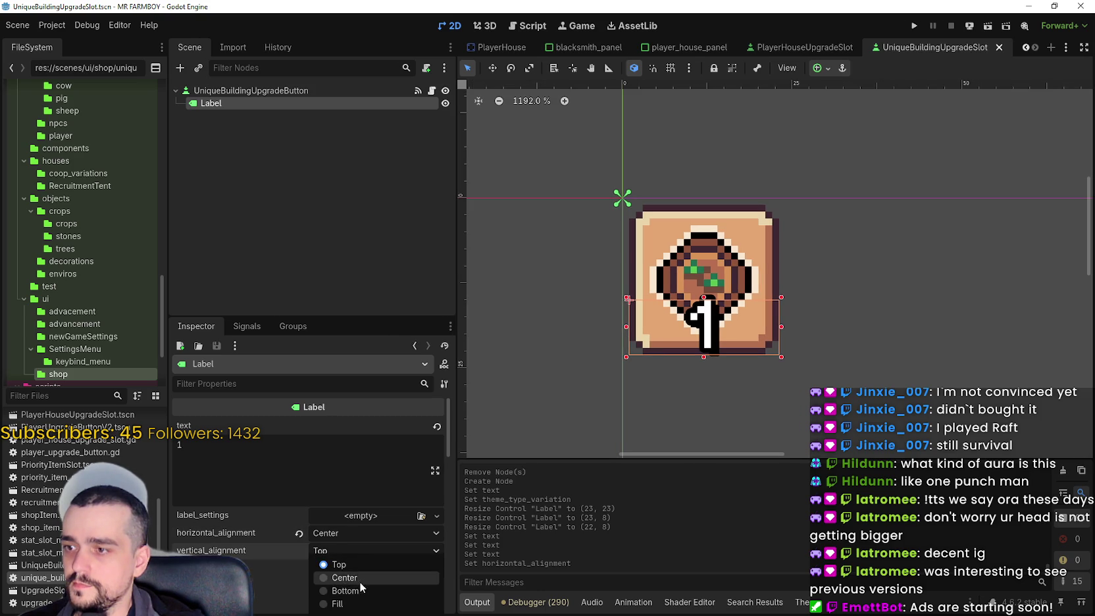
{"action": "left_click", "coordinate": [349, 576]}
{"action": "key", "text": "ctrl+s"}
Try 23 and then 126 as the Label's number text
{"action": "scroll", "coordinate": [687, 372], "scroll_direction": "up", "scroll_amount": 3}
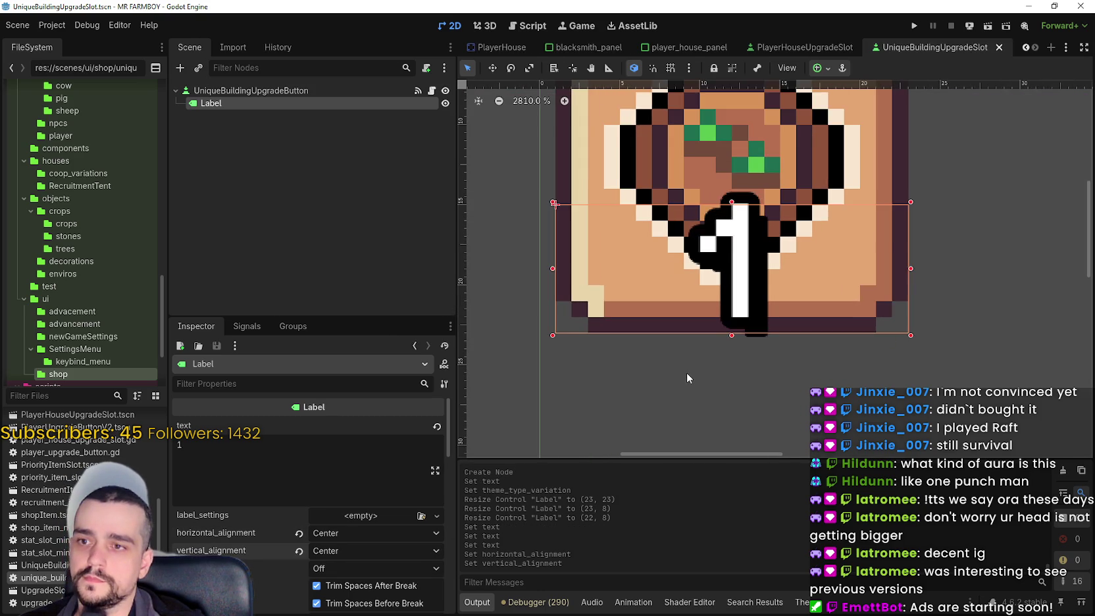
{"action": "left_click", "coordinate": [181, 461]}
{"action": "key", "text": "BackSpace"}
{"action": "type", "text": "2"}
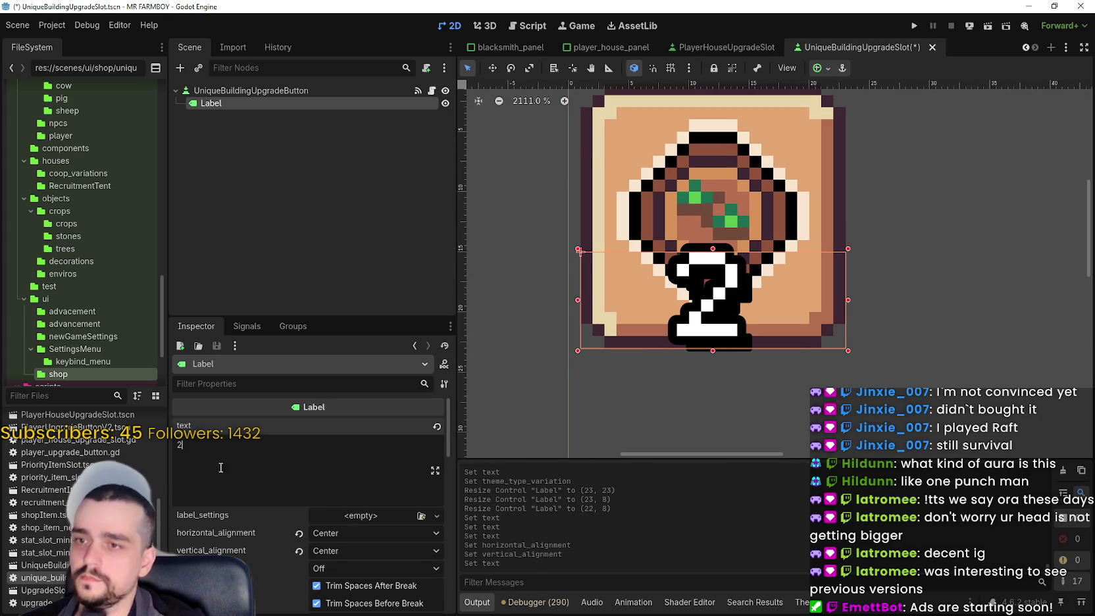
{"action": "type", "text": "3"}
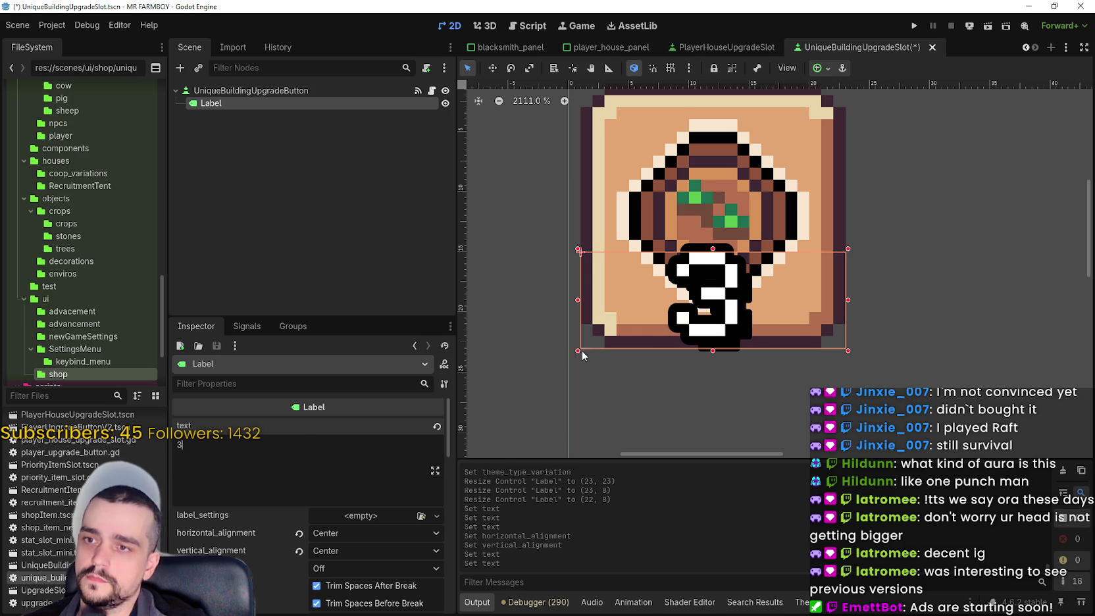
{"action": "scroll", "coordinate": [680, 247], "scroll_direction": "down", "scroll_amount": 2}
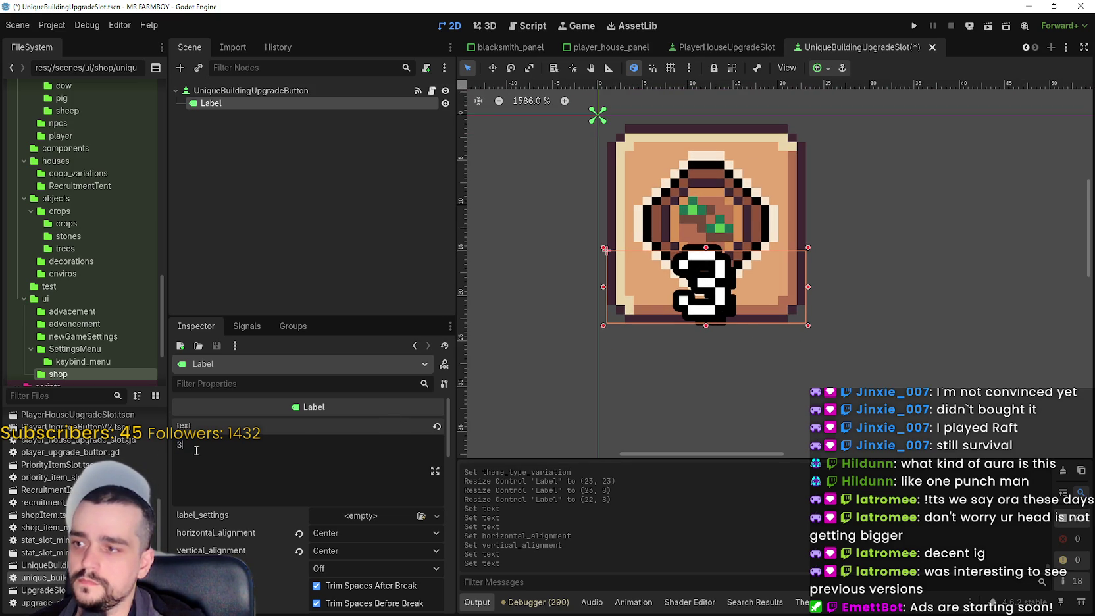
{"action": "key", "text": "ctrl+a"}
{"action": "type", "text": "12"}
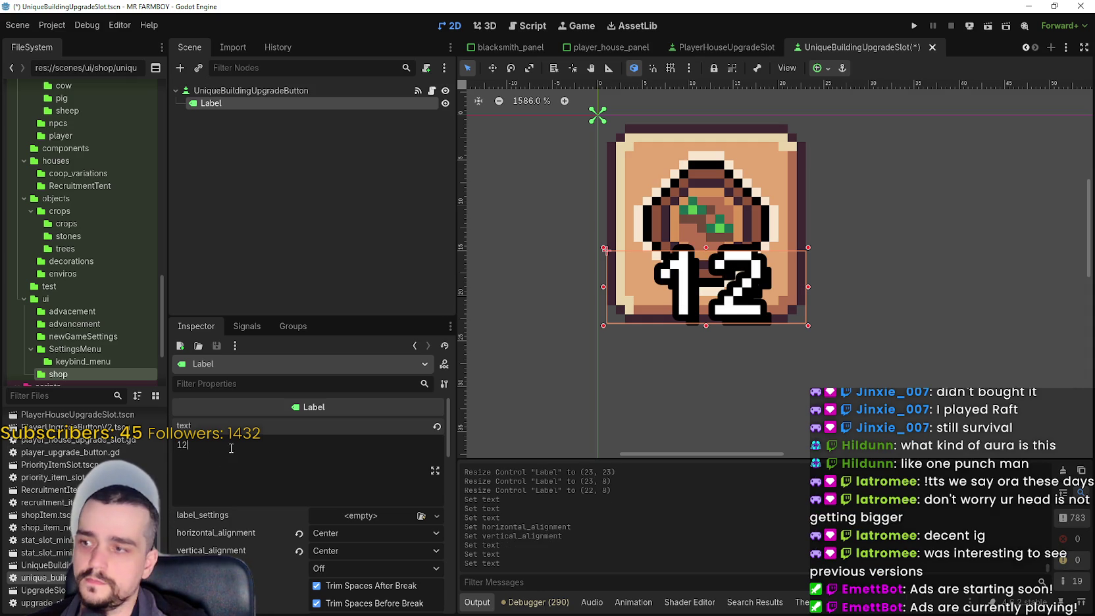
{"action": "type", "text": "6"}
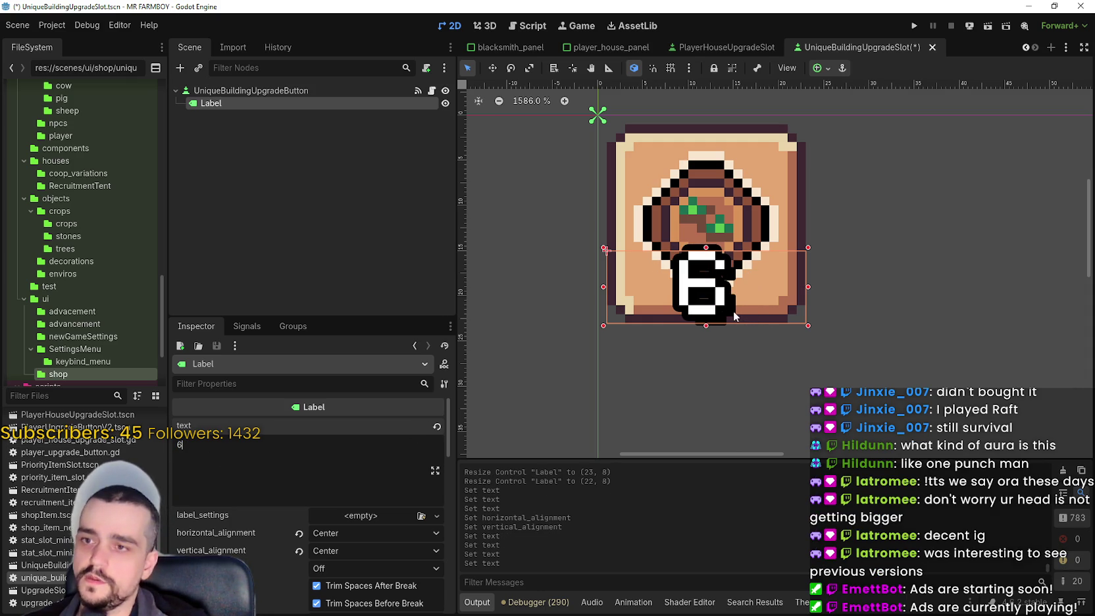
{"action": "scroll", "coordinate": [731, 310], "scroll_direction": "down", "scroll_amount": 2}
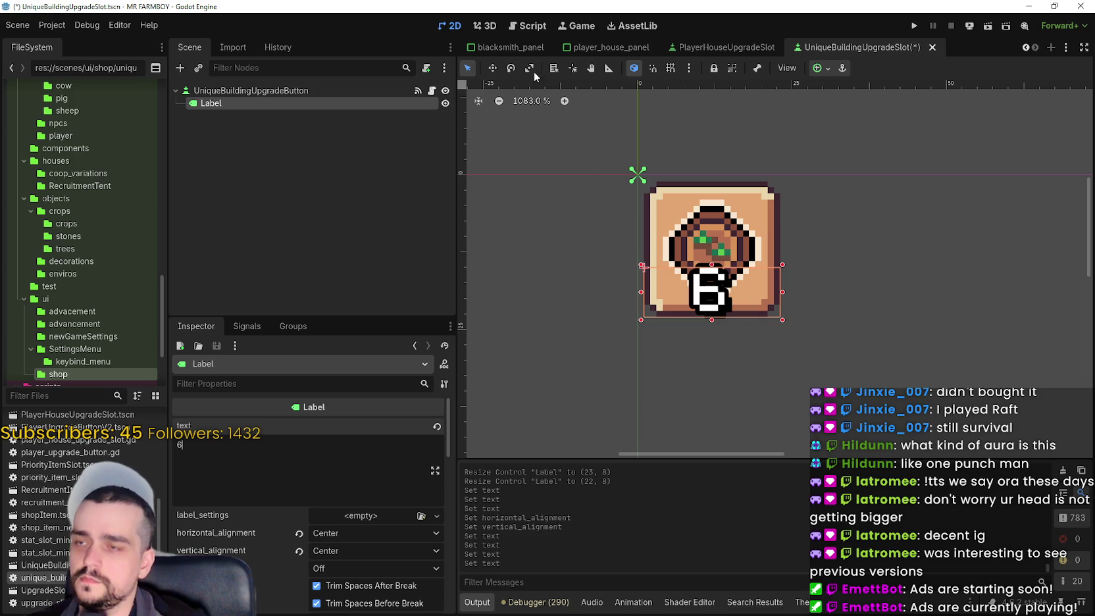
Nudge the Label one pixel right and two pixels down, then save
{"action": "left_click", "coordinate": [492, 67]}
{"action": "scroll", "coordinate": [653, 313], "scroll_direction": "up", "scroll_amount": 3}
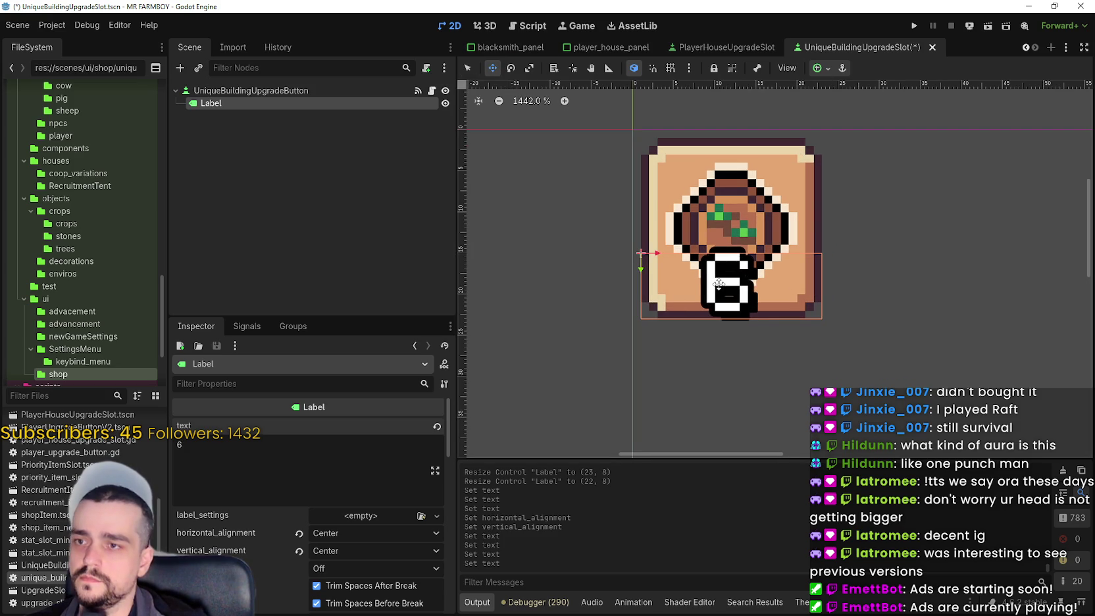
{"action": "key", "text": "Right"}
{"action": "key", "text": "Down"}
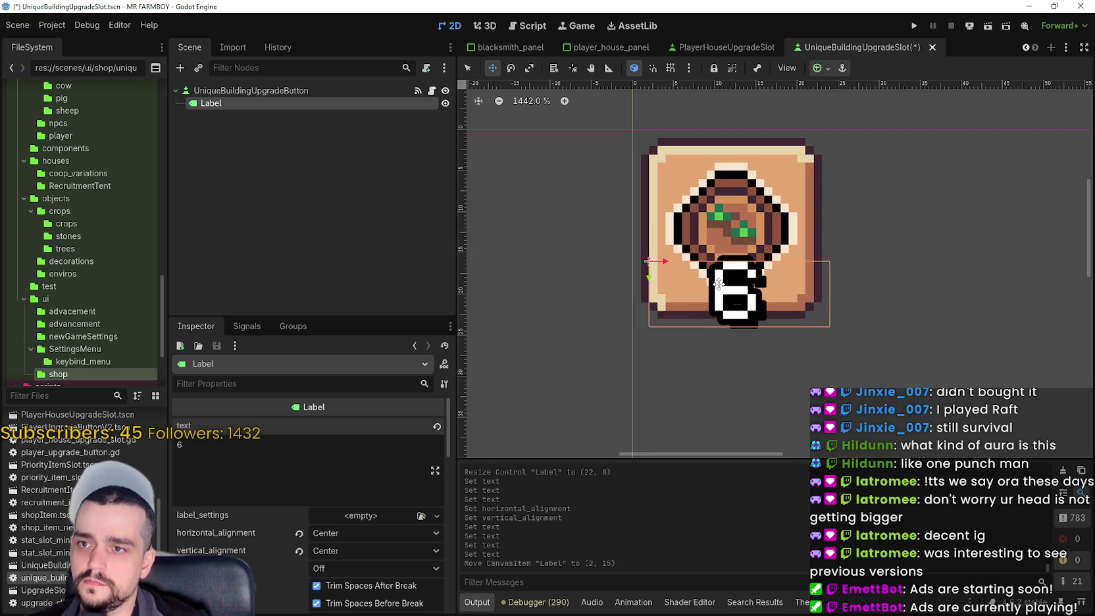
{"action": "key", "text": "Down"}
{"action": "key", "text": "ctrl+s"}
{"action": "scroll", "coordinate": [755, 300], "scroll_direction": "down", "scroll_amount": 2}
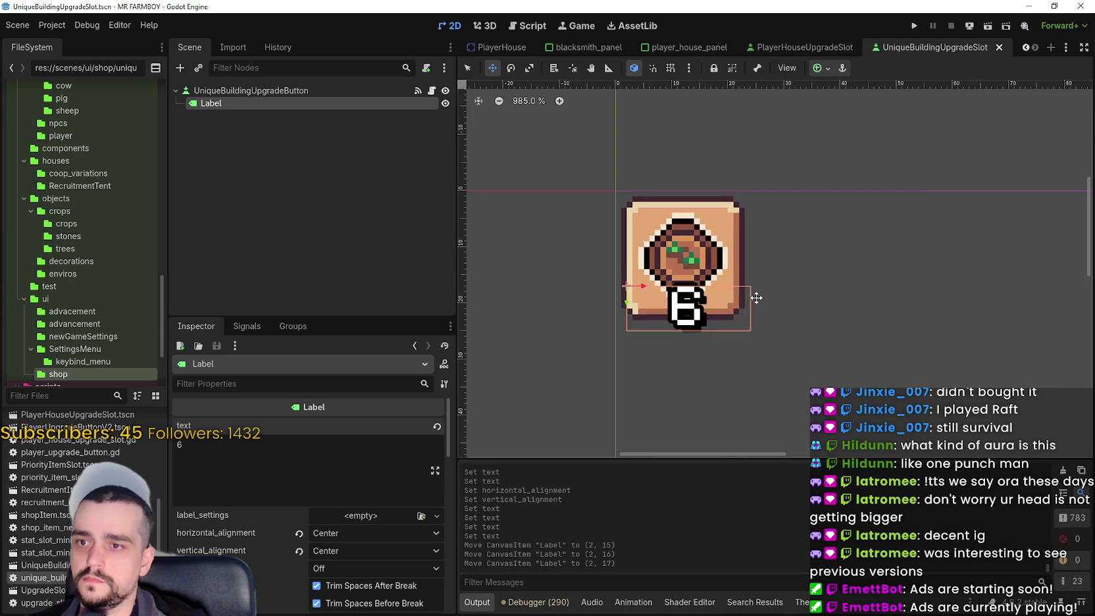
{"action": "scroll", "coordinate": [755, 300], "scroll_direction": "up", "scroll_amount": 2}
{"action": "key", "text": "ctrl+s"}
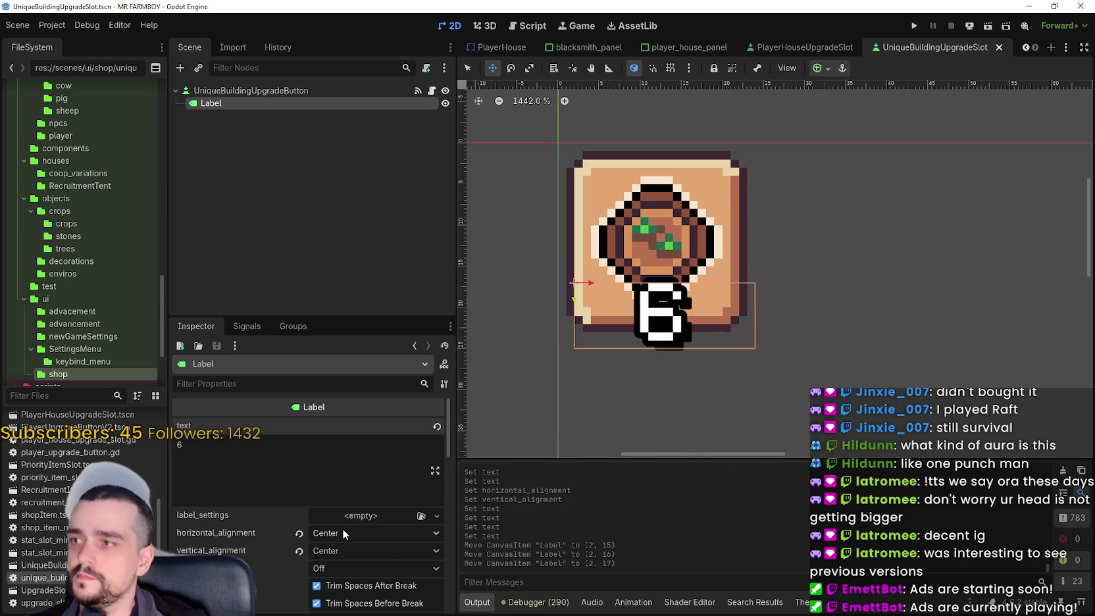
Set the Label text to 1, then 23, and nudge it one pixel left
{"action": "type", "text": "1"}
{"action": "key", "text": "ctrl+s"}
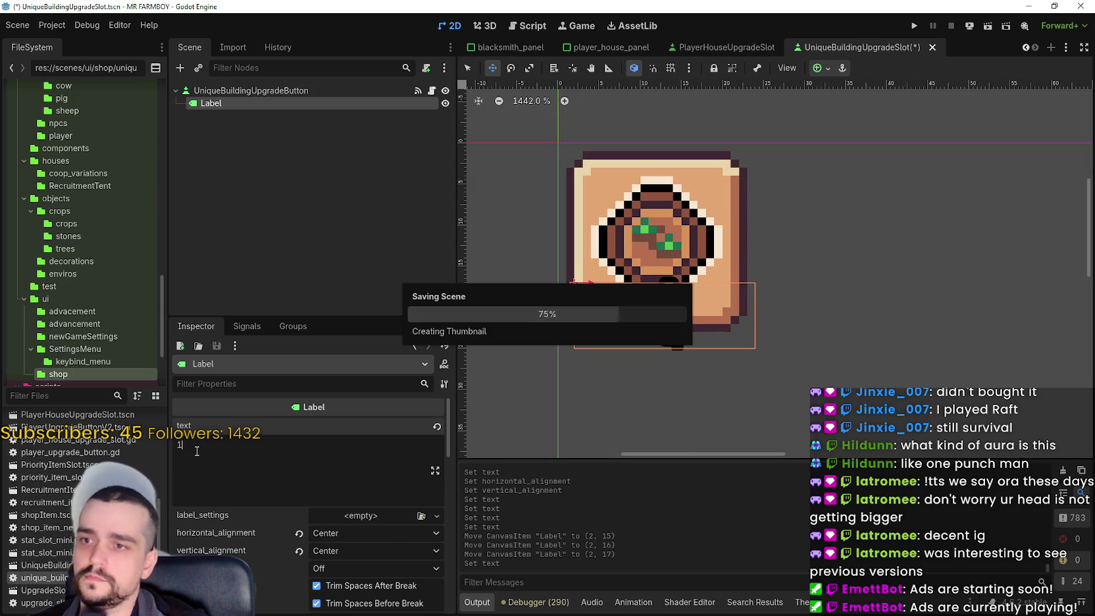
{"action": "key", "text": "BackSpace"}
{"action": "type", "text": "2"}
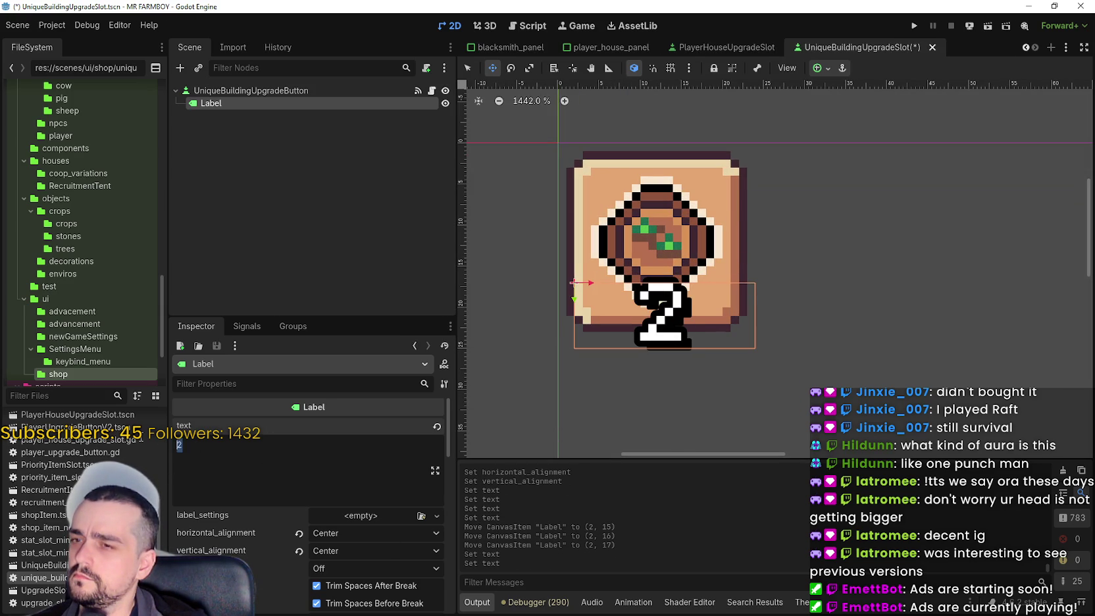
{"action": "type", "text": "3"}
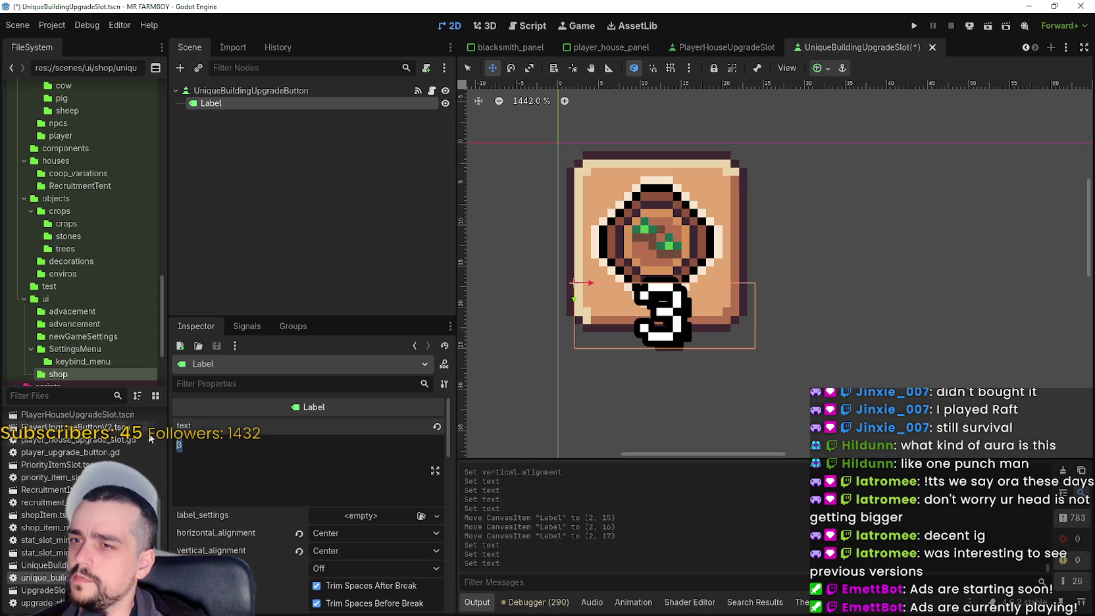
{"action": "scroll", "coordinate": [627, 364], "scroll_direction": "up", "scroll_amount": 2}
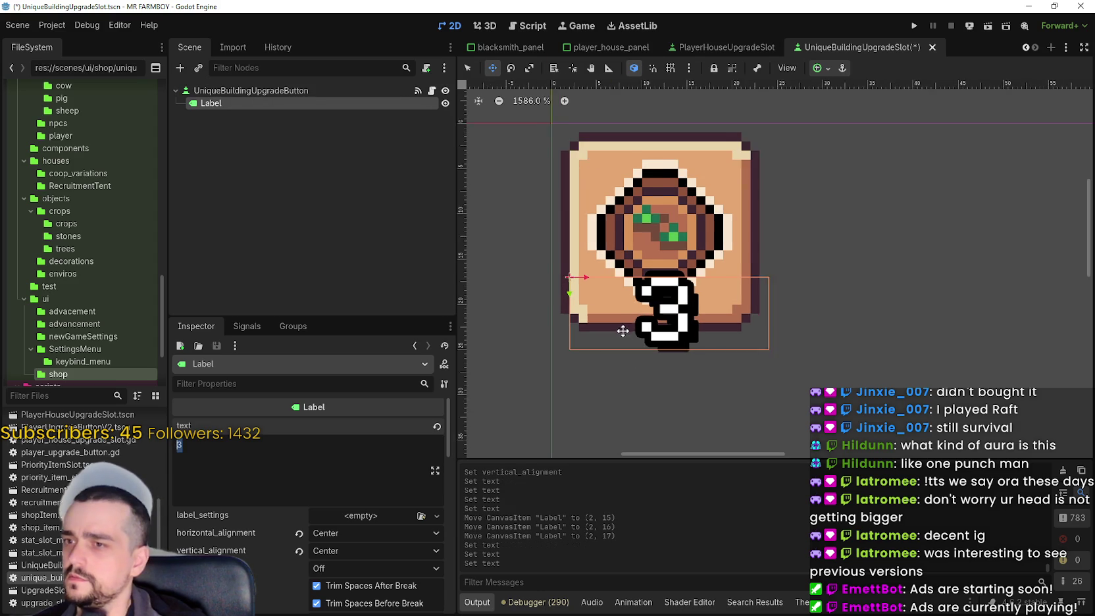
{"action": "key", "text": "Left"}
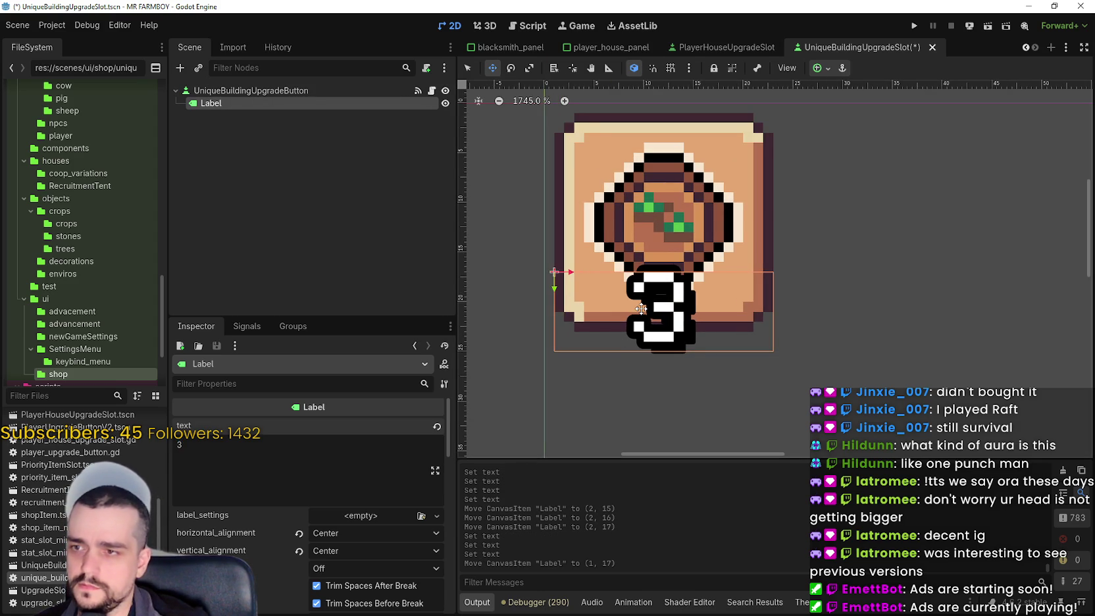
{"action": "scroll", "coordinate": [650, 322], "scroll_direction": "down", "scroll_amount": 3}
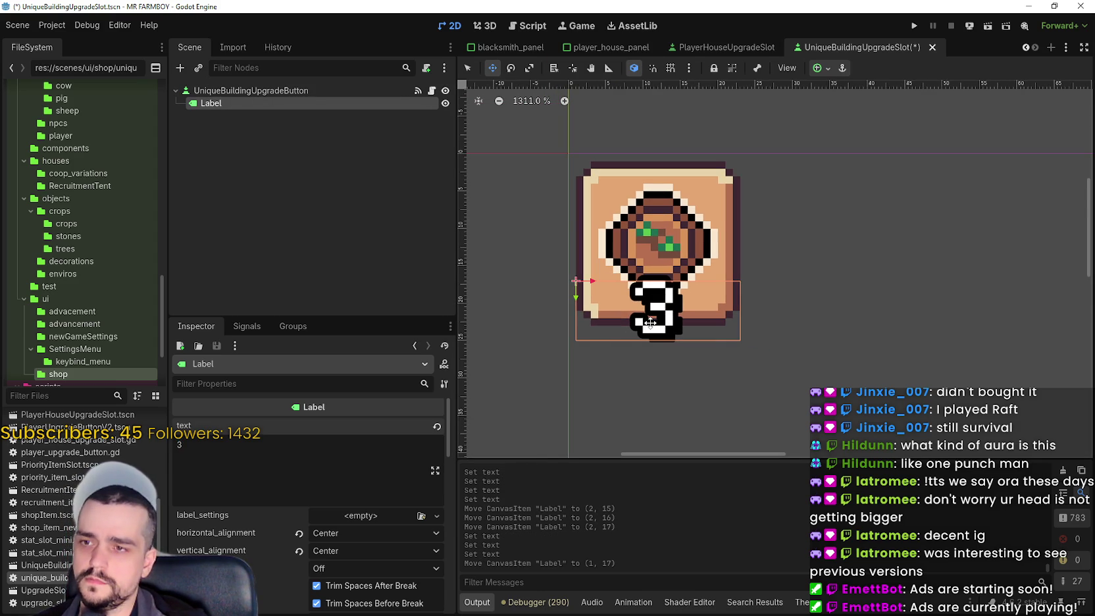
{"action": "scroll", "coordinate": [619, 369], "scroll_direction": "up", "scroll_amount": 4}
{"action": "scroll", "coordinate": [619, 369], "scroll_direction": "down", "scroll_amount": 6}
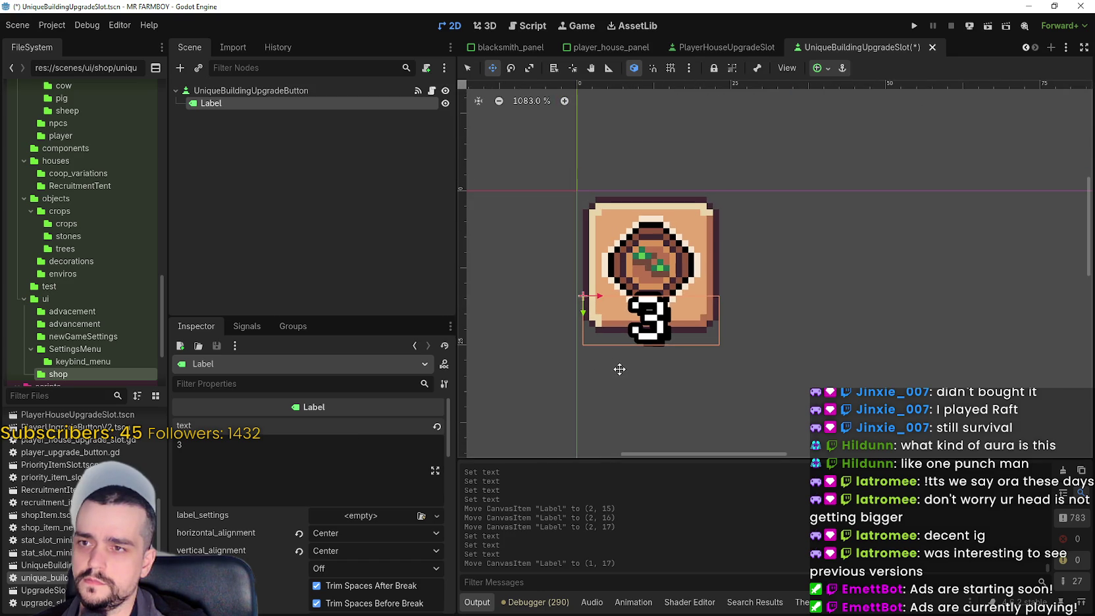
{"action": "left_click_drag", "start_coordinate": [621, 364], "coordinate": [694, 387]}
{"action": "key", "text": "ctrl+s"}
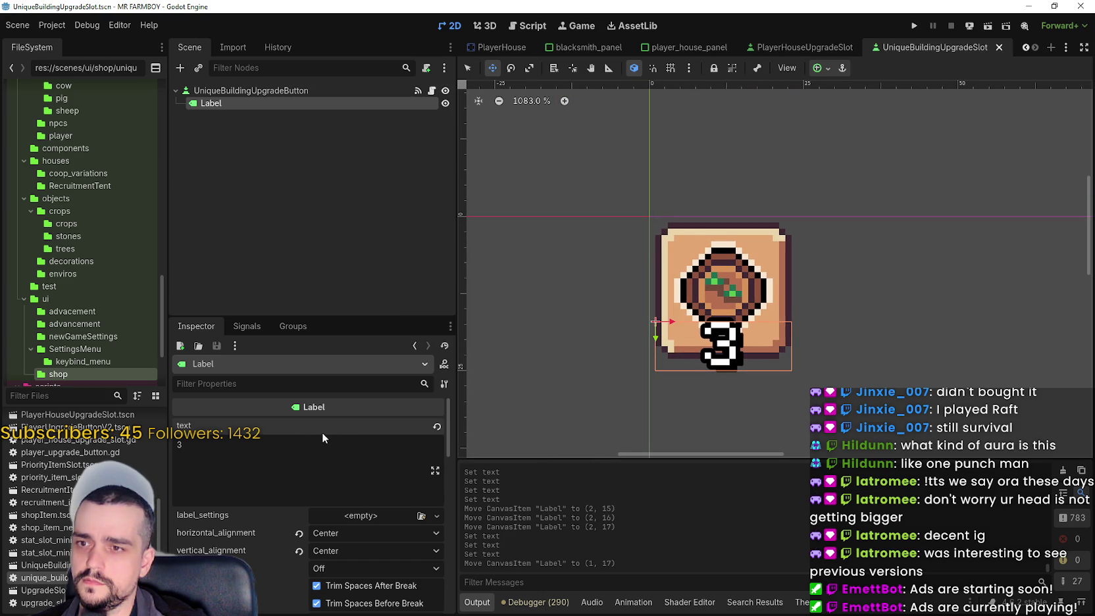
Cycle the Label text through 2, 1 and 0, then clear it and save
{"action": "key", "text": "BackSpace"}
{"action": "type", "text": "2"}
{"action": "key", "text": "BackSpace"}
{"action": "type", "text": "1"}
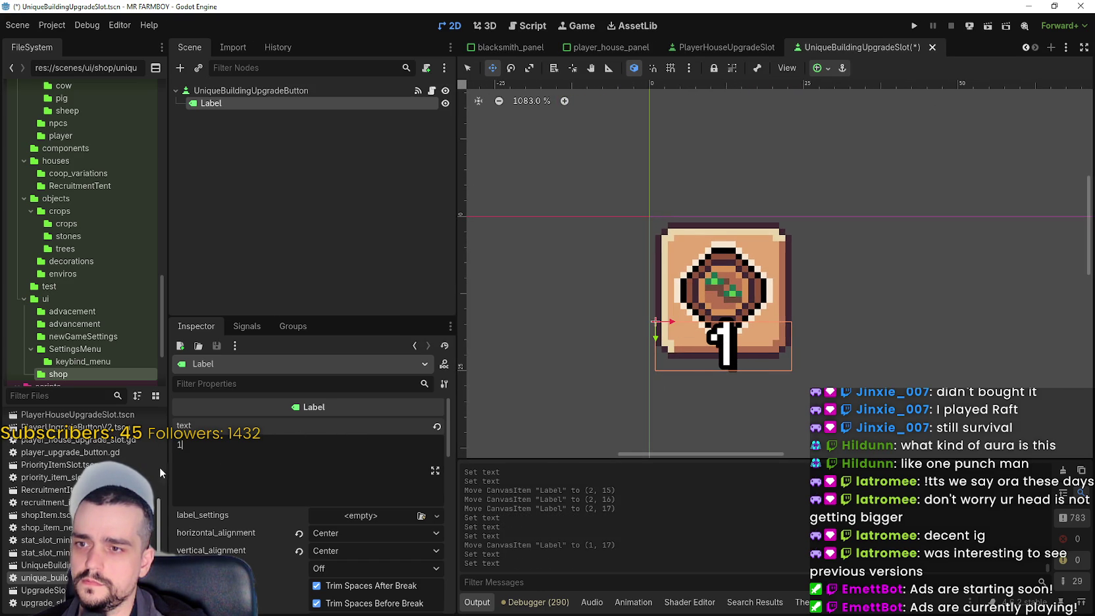
{"action": "key", "text": "ctrl+s"}
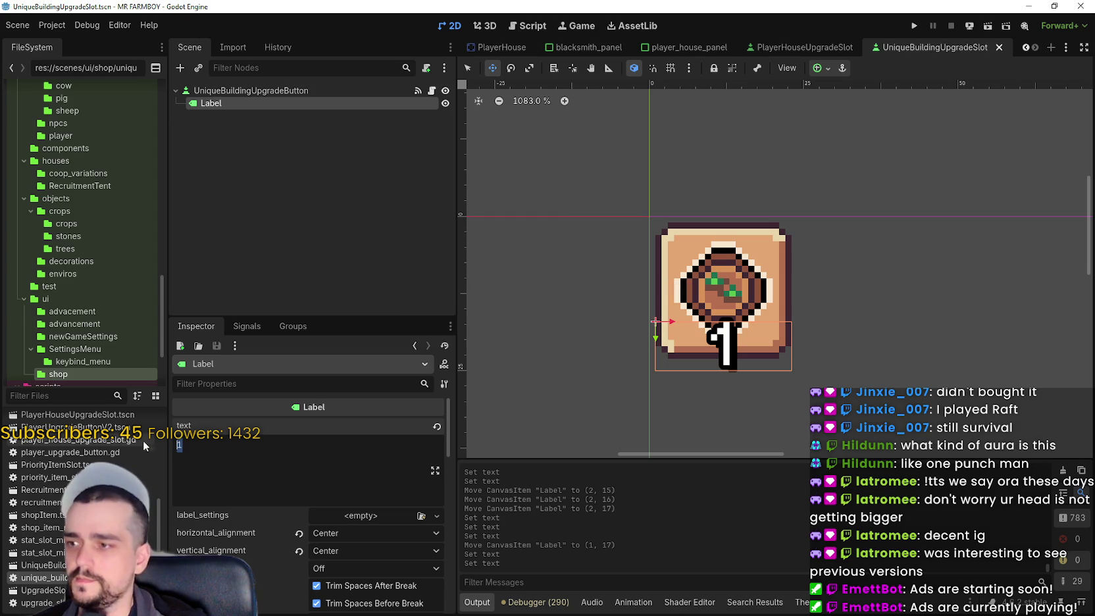
{"action": "key", "text": "BackSpace"}
{"action": "type", "text": "-"}
{"action": "key", "text": "BackSpace"}
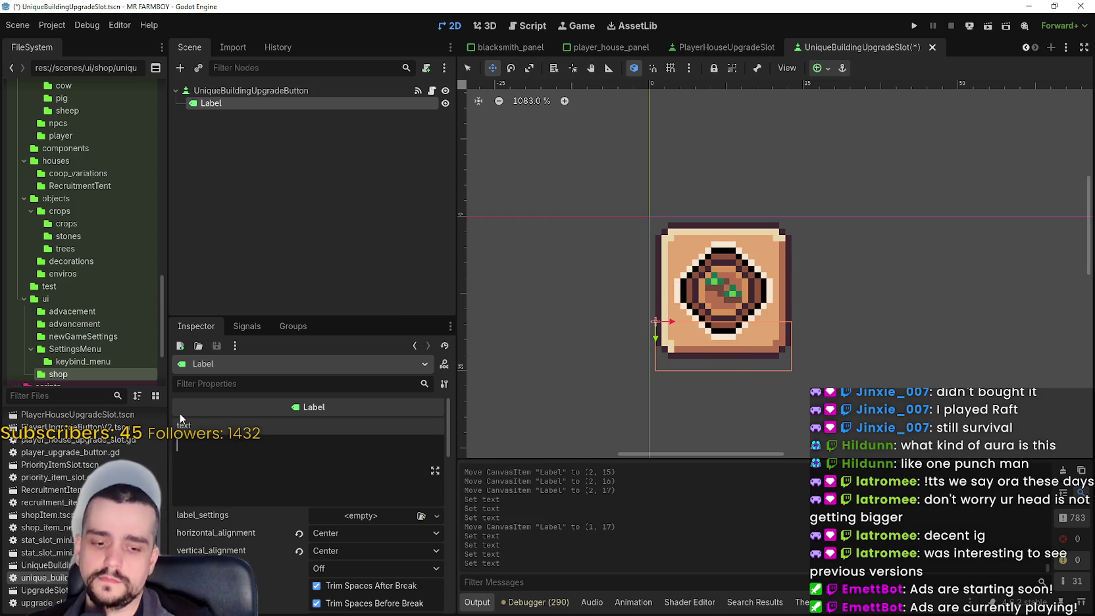
{"action": "type", "text": "0"}
{"action": "key", "text": "ctrl+s"}
{"action": "key", "text": "BackSpace"}
{"action": "key", "text": "ctrl+s"}
Rename the Label node to ActiveSlot, save, and open unique_buildings_upgrade_slot.gd
{"action": "double_click", "coordinate": [248, 100]}
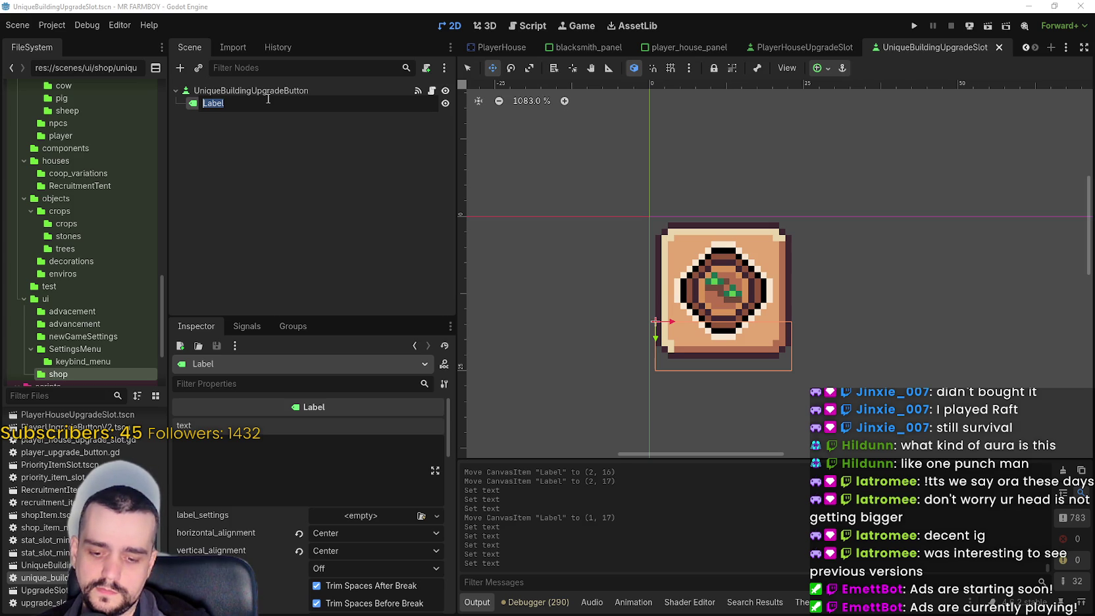
{"action": "type", "text": "Se"}
{"action": "key", "text": "BackSpace"}
{"action": "key", "text": "BackSpace"}
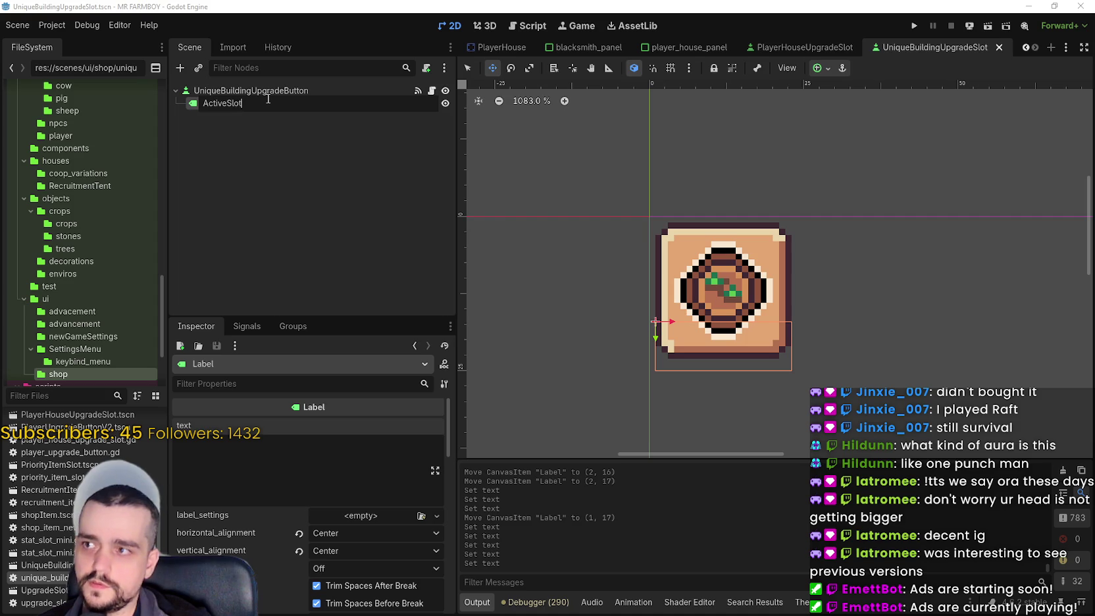
{"action": "key", "text": "Return"}
{"action": "key", "text": "ctrl+s"}
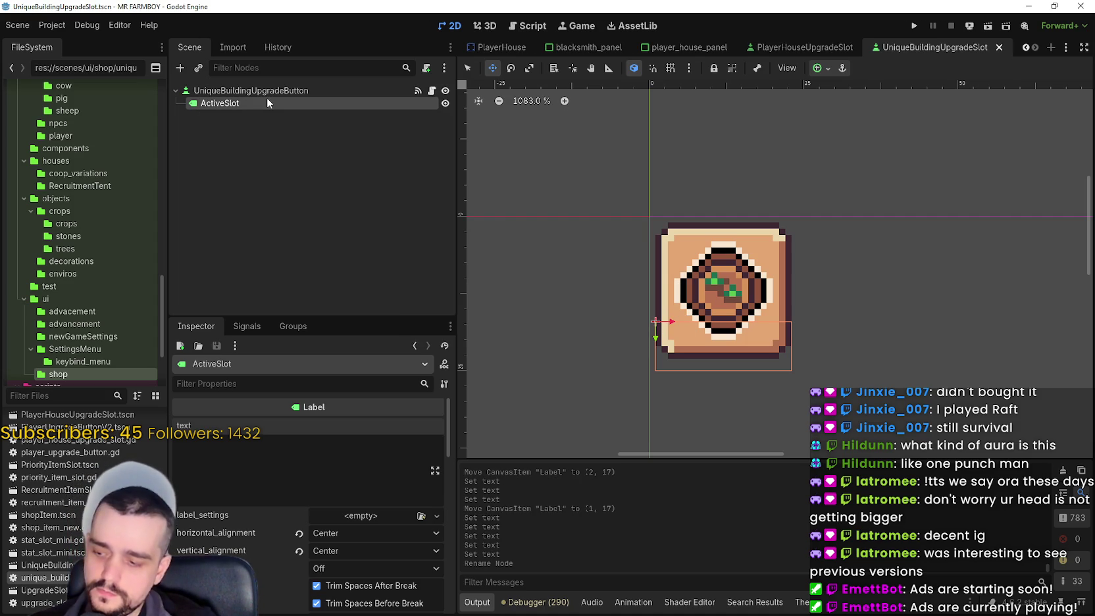
{"action": "left_click", "coordinate": [263, 90]}
{"action": "left_click", "coordinate": [267, 104]}
{"action": "key", "text": "ctrl+s"}
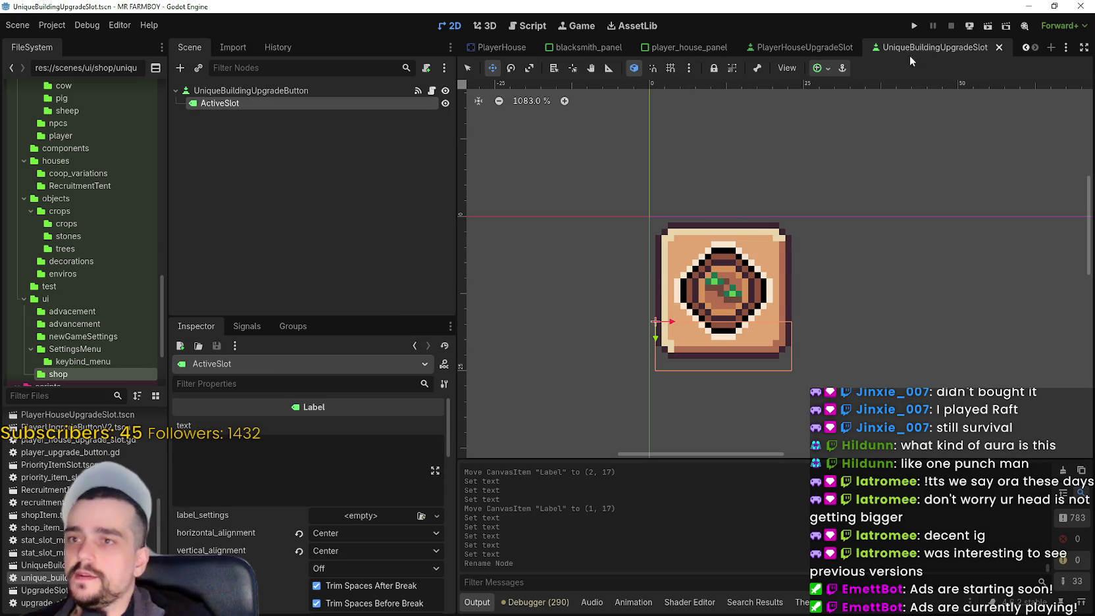
{"action": "left_click", "coordinate": [432, 91]}
Jump from the root button's pressed signal to the _on_pressed handler in the script
{"action": "scroll", "coordinate": [841, 249], "scroll_direction": "up", "scroll_amount": 5}
{"action": "scroll", "coordinate": [910, 83], "scroll_direction": "up", "scroll_amount": 2}
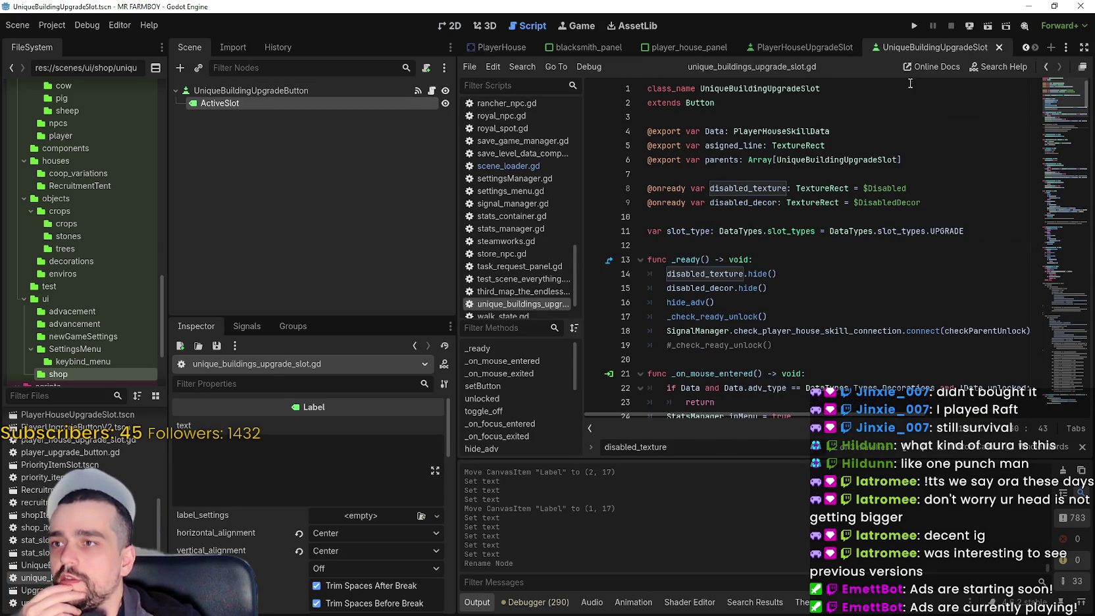
{"action": "left_click", "coordinate": [272, 90]}
{"action": "left_click", "coordinate": [261, 327]}
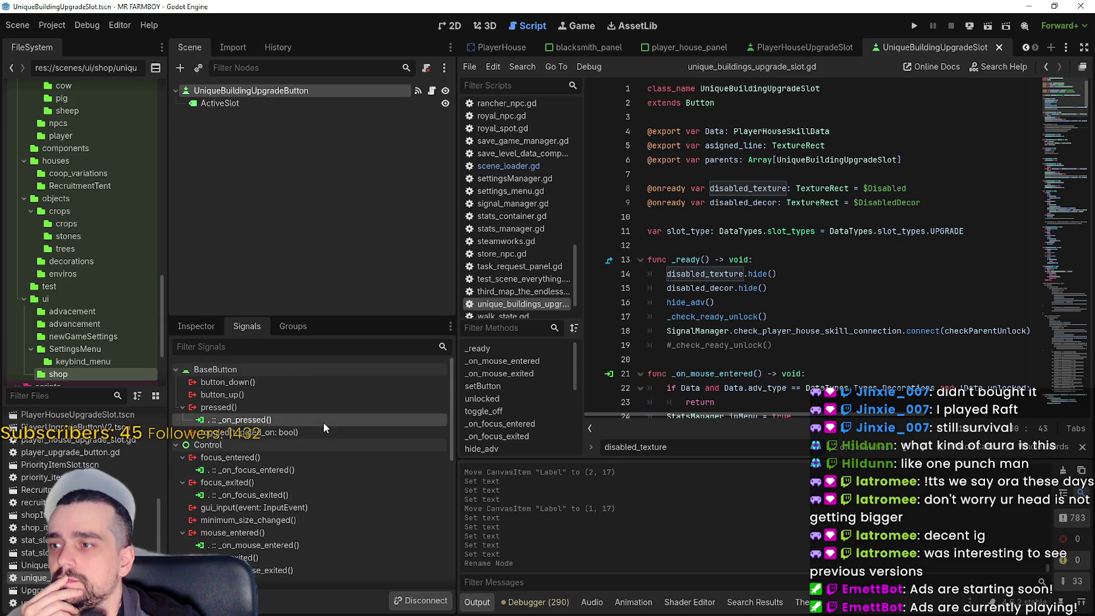
{"action": "double_click", "coordinate": [323, 422]}
{"action": "left_click", "coordinate": [863, 158]}
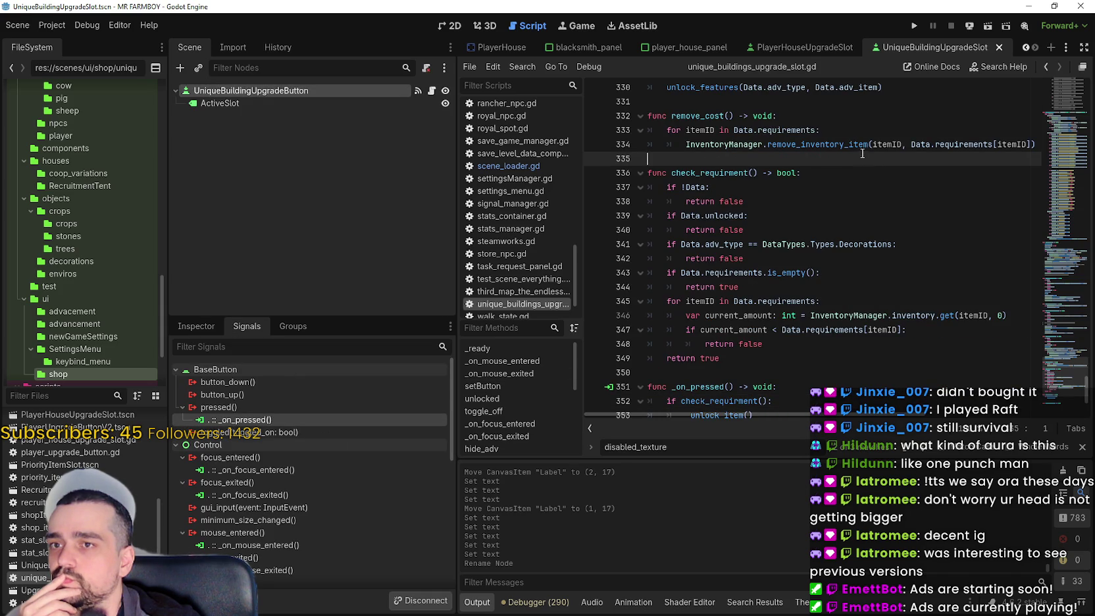
{"action": "left_click", "coordinate": [316, 104]}
{"action": "scroll", "coordinate": [1088, 193], "scroll_direction": "up", "scroll_amount": 20}
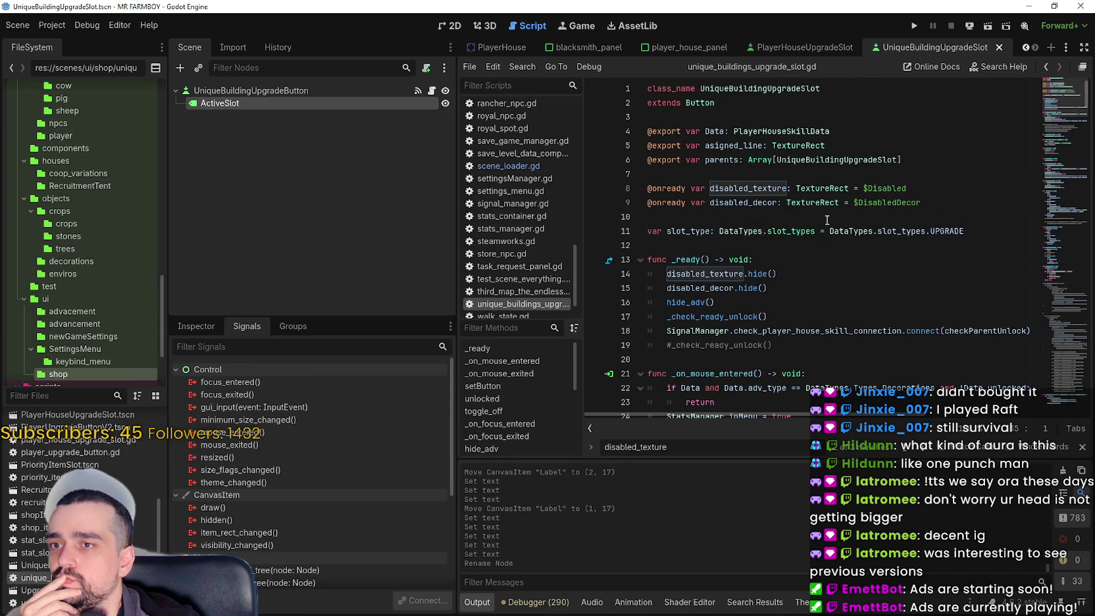
{"action": "left_click_drag", "start_coordinate": [920, 203], "coordinate": [621, 189]}
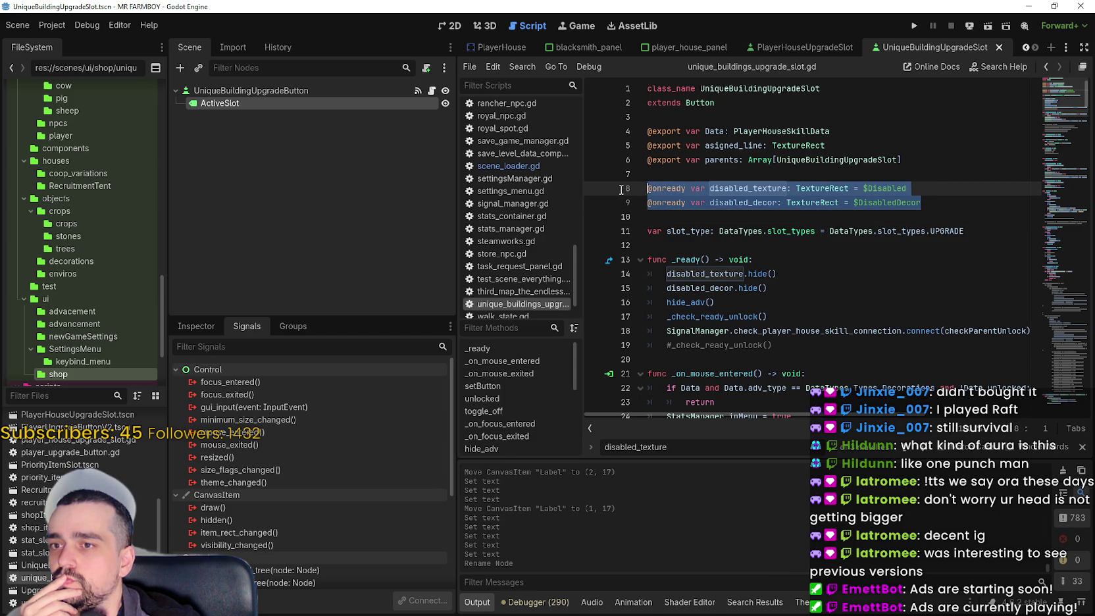
{"action": "key", "text": "BackSpace"}
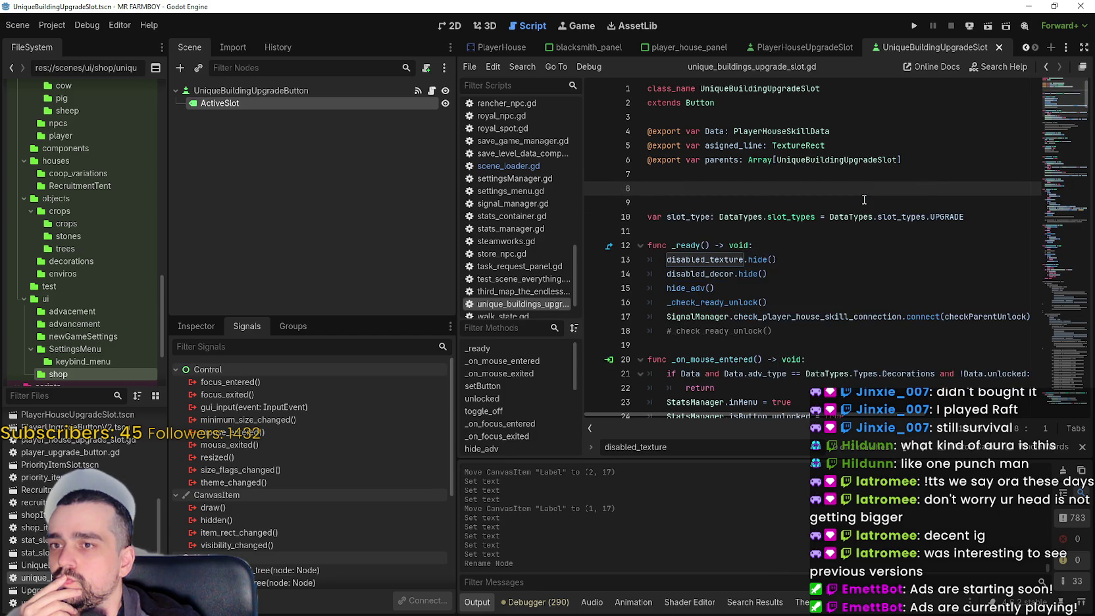
{"action": "key", "text": "Delete"}
{"action": "mouse_move", "coordinate": [227, 103]}
{"action": "left_mouse_down"}
{"action": "mouse_move", "coordinate": [618, 200]}
{"action": "mouse_move", "coordinate": [695, 209]}
{"action": "mouse_move", "coordinate": [692, 174]}
{"action": "mouse_move", "coordinate": [690, 193]}
{"action": "left_mouse_up"}
{"action": "left_click_drag", "start_coordinate": [768, 274], "coordinate": [645, 260]}
{"action": "key", "text": "BackSpace"}
{"action": "key", "text": "BackSpace"}
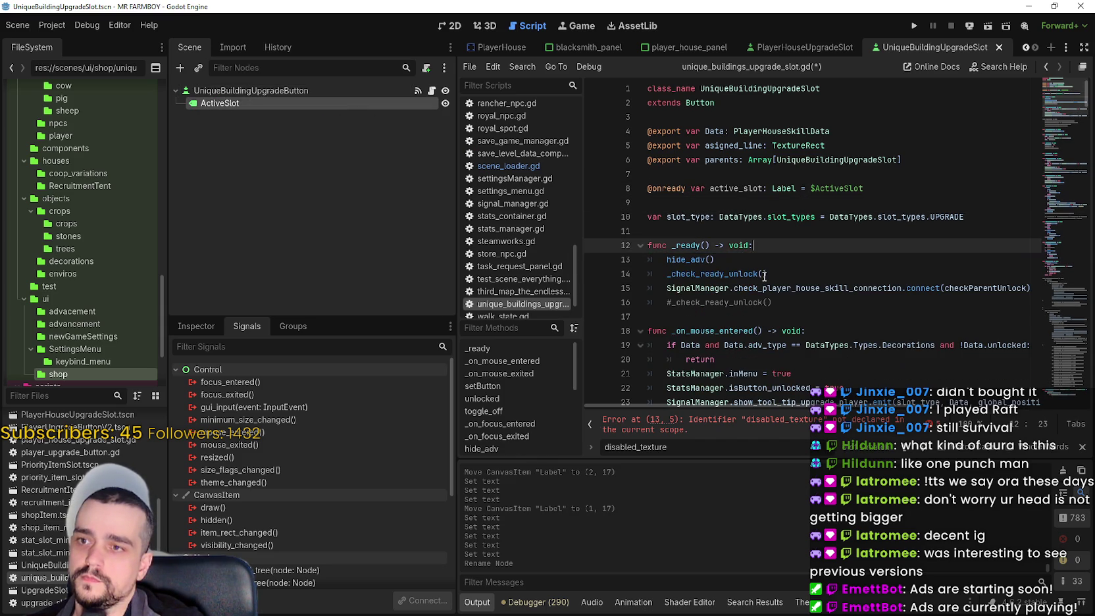
Delete the broken disabled_decor.hide() line and the _unlock_decoration function
{"action": "left_click", "coordinate": [771, 421]}
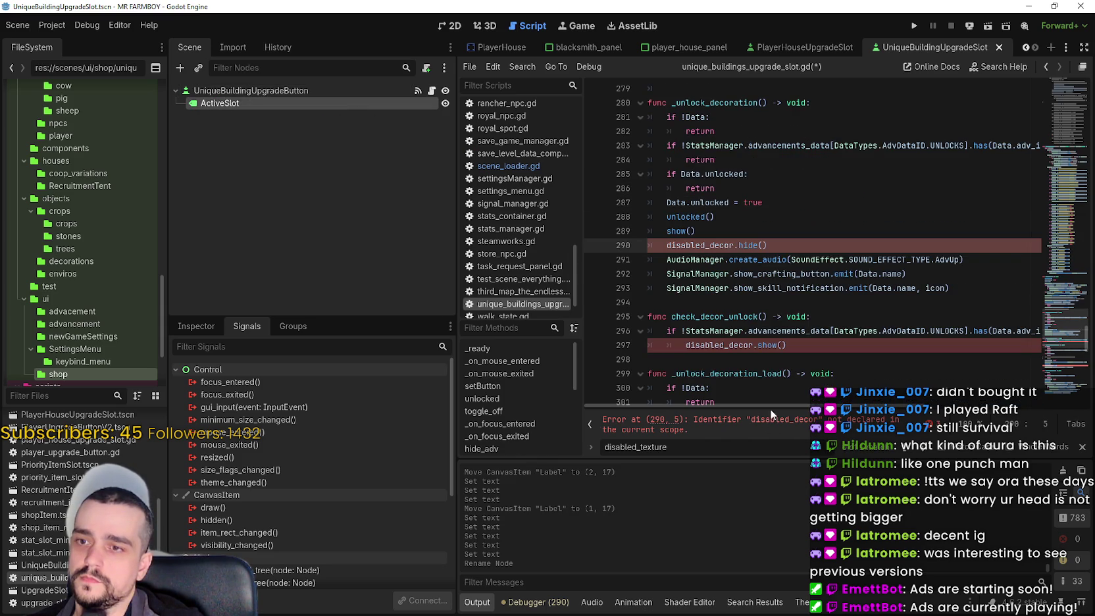
{"action": "left_click_drag", "start_coordinate": [767, 244], "coordinate": [632, 239]}
{"action": "key", "text": "BackSpace"}
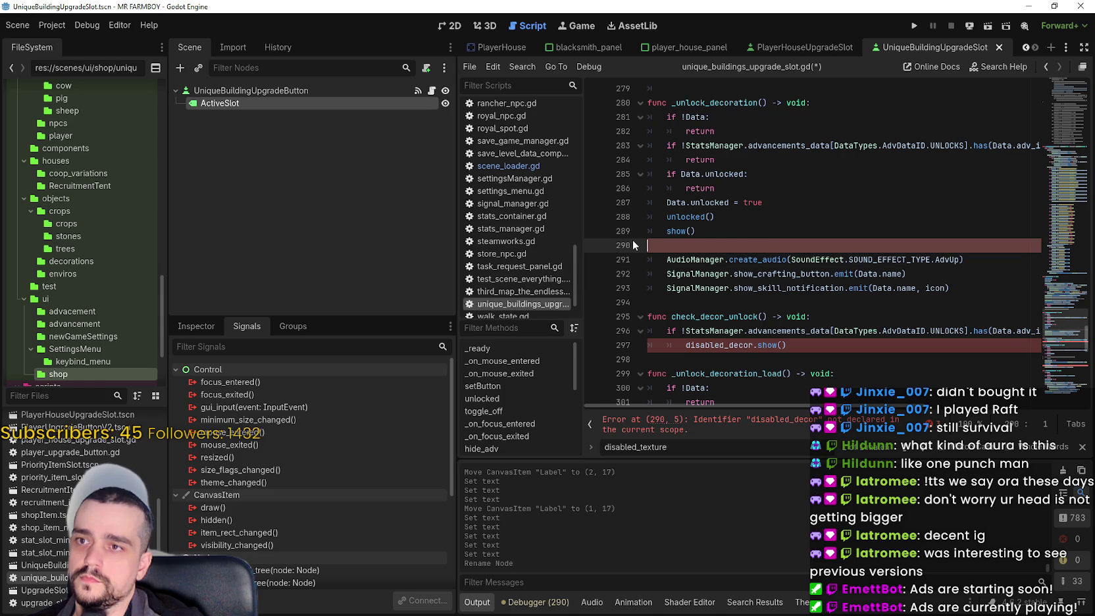
{"action": "left_click_drag", "start_coordinate": [957, 288], "coordinate": [644, 102]}
{"action": "key", "text": "BackSpace"}
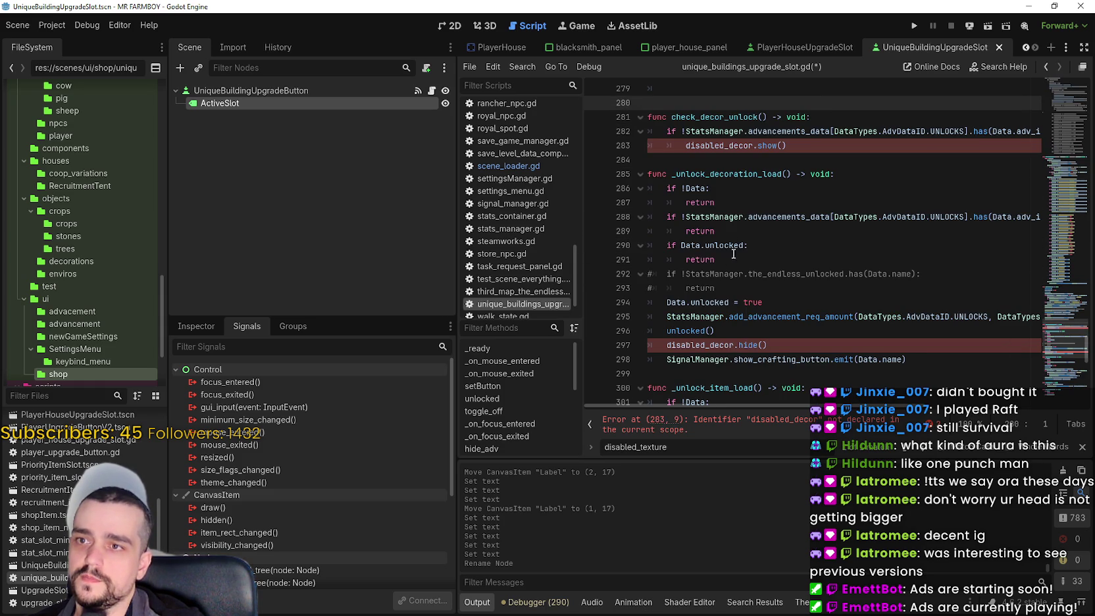
Delete the check_decor_unlock and _unlock_decoration_load functions
{"action": "scroll", "coordinate": [732, 242], "scroll_direction": "down", "scroll_amount": 8}
{"action": "mouse_move", "coordinate": [726, 227]}
{"action": "left_mouse_down"}
{"action": "mouse_move", "coordinate": [665, 165]}
{"action": "mouse_move", "coordinate": [658, 112]}
{"action": "mouse_move", "coordinate": [682, 249]}
{"action": "left_mouse_up"}
{"action": "left_click", "coordinate": [682, 249]}
{"action": "type", "text": "!"}
{"action": "scroll", "coordinate": [698, 237], "scroll_direction": "down", "scroll_amount": 4}
{"action": "scroll", "coordinate": [724, 230], "scroll_direction": "up", "scroll_amount": 4}
{"action": "left_click", "coordinate": [730, 228]}
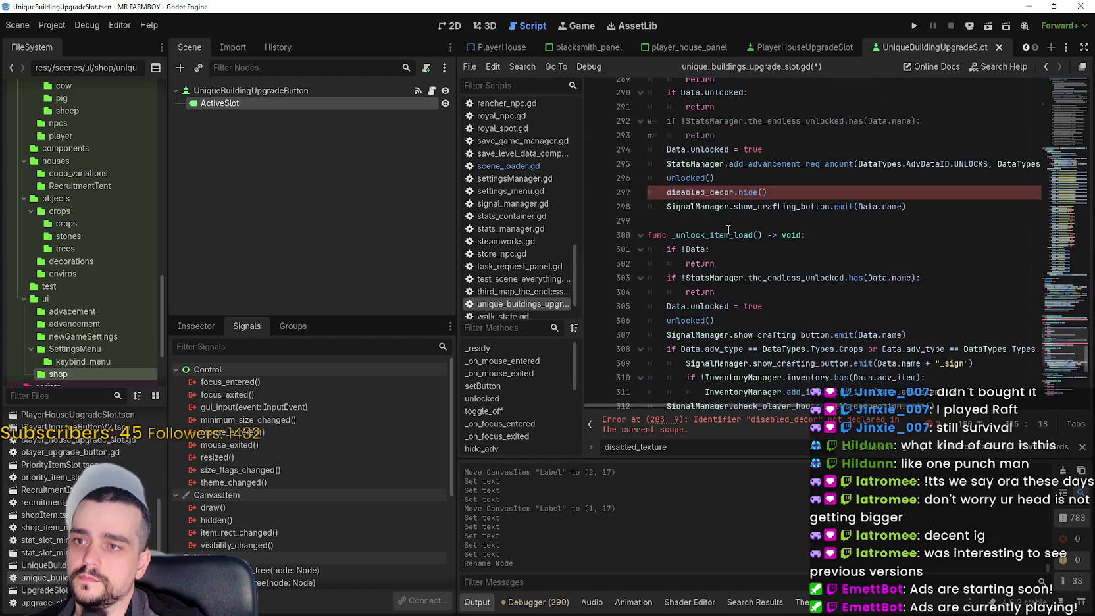
{"action": "scroll", "coordinate": [730, 228], "scroll_direction": "up", "scroll_amount": 3}
{"action": "mouse_move", "coordinate": [697, 345]}
{"action": "left_mouse_down"}
{"action": "mouse_move", "coordinate": [684, 286]}
{"action": "mouse_move", "coordinate": [671, 296]}
{"action": "mouse_move", "coordinate": [630, 145]}
{"action": "left_mouse_up"}
{"action": "key", "text": "BackSpace"}
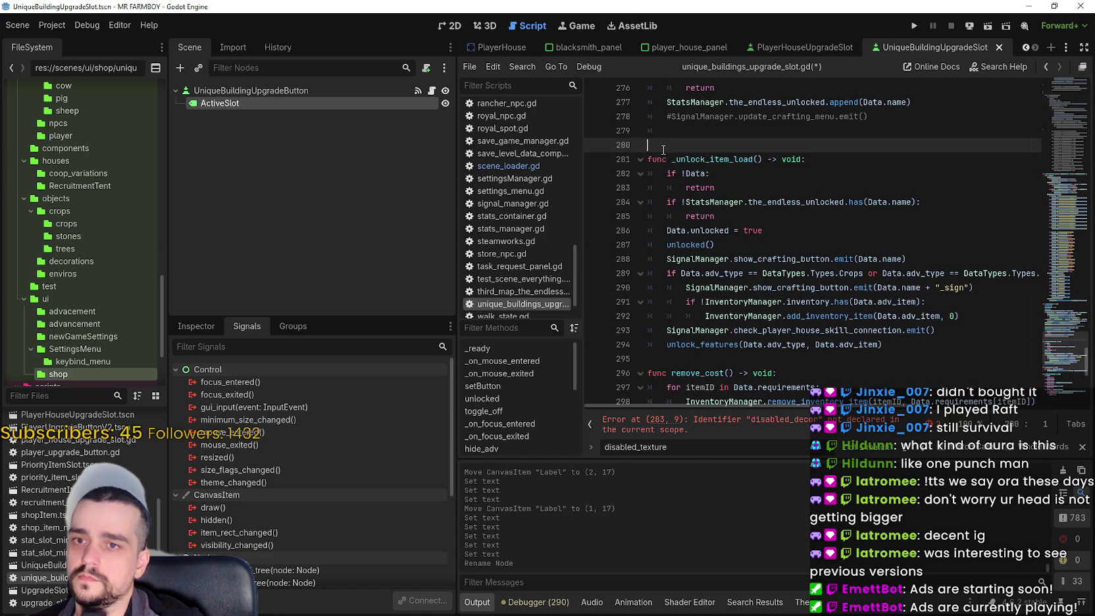
{"action": "key", "text": "BackSpace"}
Remove the commented-out _check_parent_unlock block and save the script
{"action": "scroll", "coordinate": [732, 226], "scroll_direction": "up", "scroll_amount": 20}
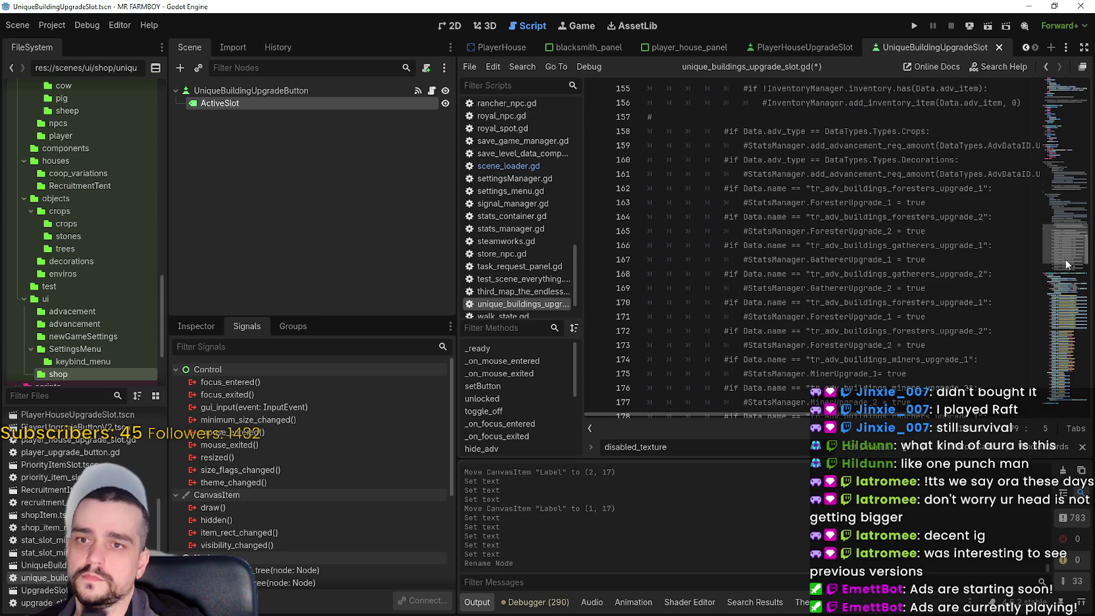
{"action": "mouse_move", "coordinate": [732, 225]}
{"action": "left_mouse_down"}
{"action": "mouse_move", "coordinate": [750, 191]}
{"action": "mouse_move", "coordinate": [755, 231]}
{"action": "mouse_move", "coordinate": [644, 167]}
{"action": "left_mouse_up"}
{"action": "key", "text": "Delete"}
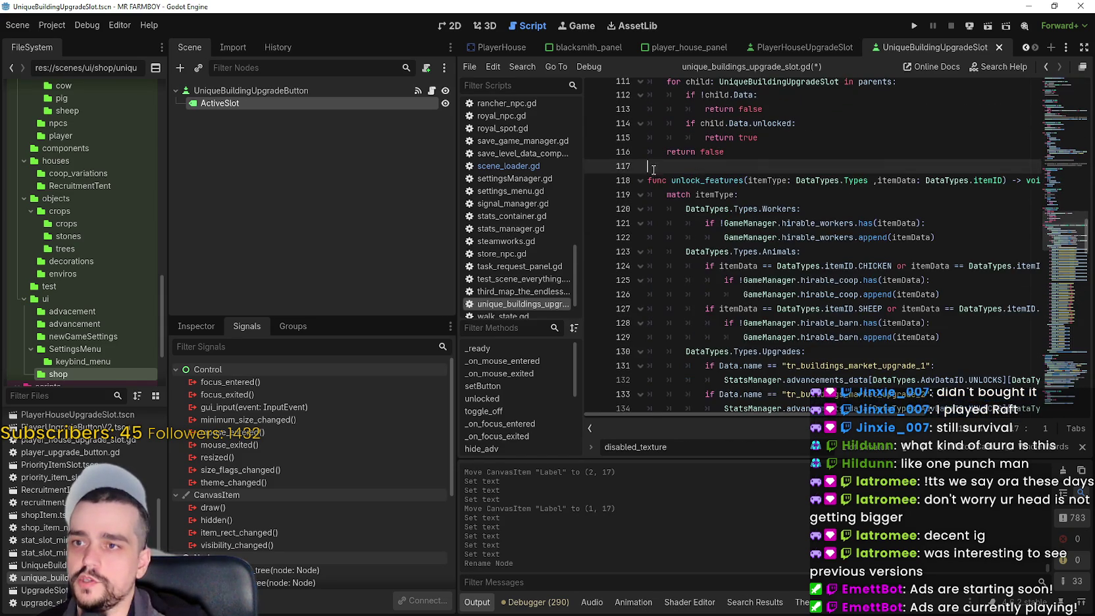
{"action": "scroll", "coordinate": [853, 216], "scroll_direction": "down", "scroll_amount": 5}
{"action": "mouse_move", "coordinate": [1062, 276]}
{"action": "left_mouse_down"}
{"action": "mouse_move", "coordinate": [1067, 306]}
{"action": "mouse_move", "coordinate": [1067, 250]}
{"action": "mouse_move", "coordinate": [1065, 390]}
{"action": "mouse_move", "coordinate": [1059, 125]}
{"action": "mouse_move", "coordinate": [992, 114]}
{"action": "left_mouse_up"}
{"action": "left_click", "coordinate": [793, 245]}
{"action": "key", "text": "ctrl+s"}
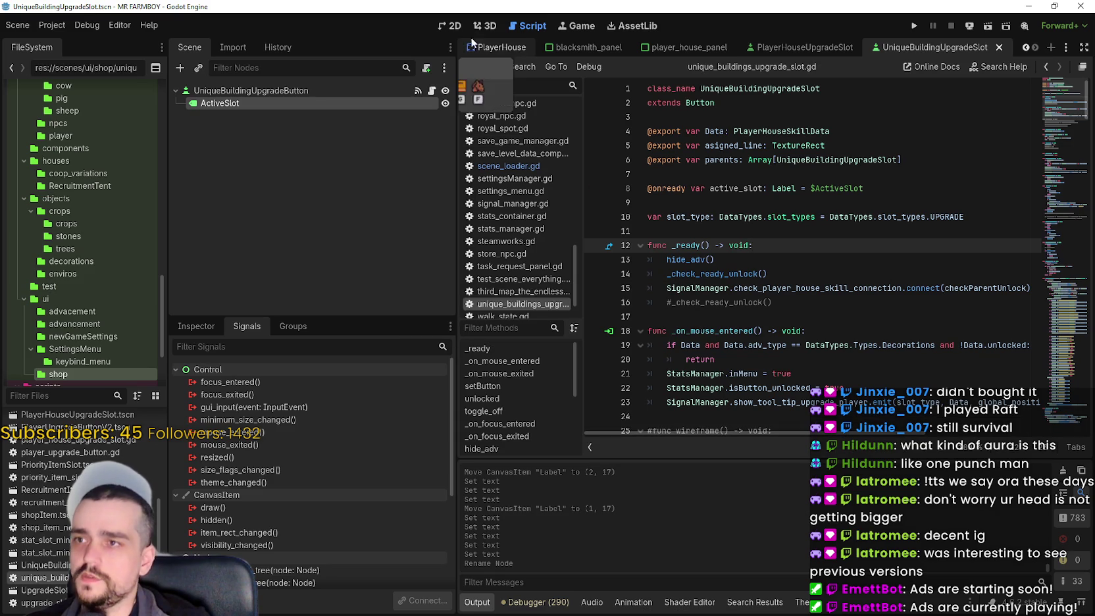
Switch to blacksmith_panel, select StartingPoint, then inspect the FarmerBoots slot's properties
{"action": "left_click", "coordinate": [578, 48]}
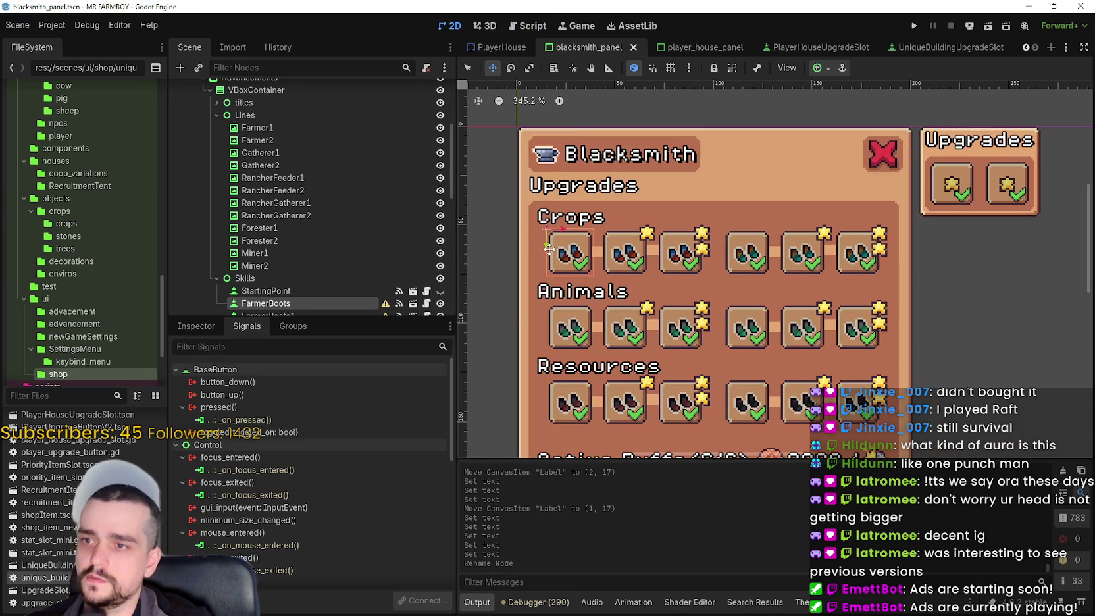
{"action": "scroll", "coordinate": [293, 256], "scroll_direction": "down", "scroll_amount": 3}
{"action": "left_click", "coordinate": [283, 208]}
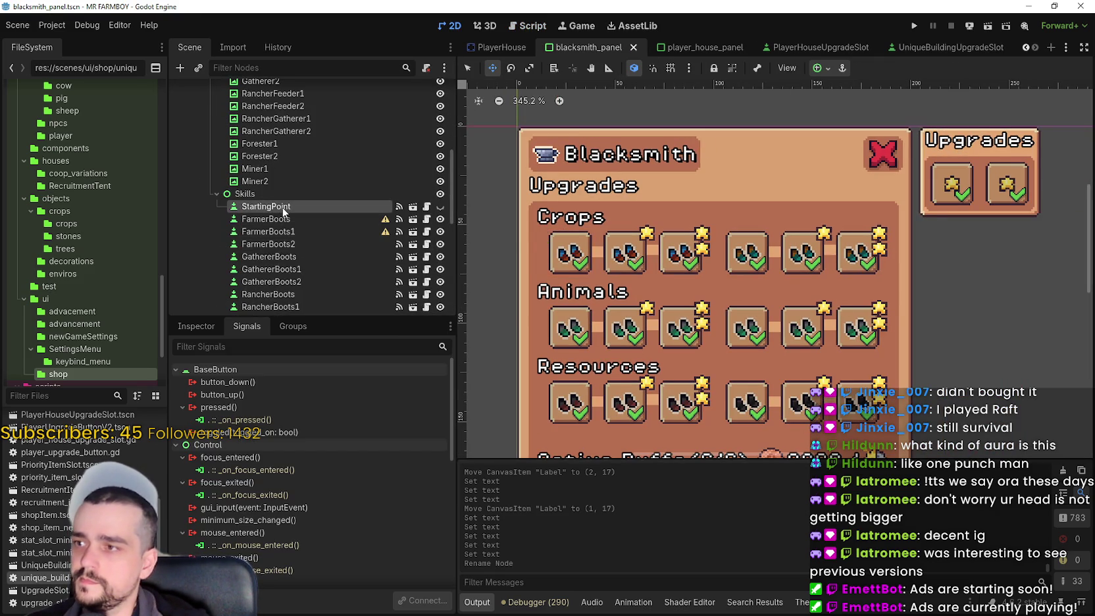
{"action": "left_click", "coordinate": [196, 326]}
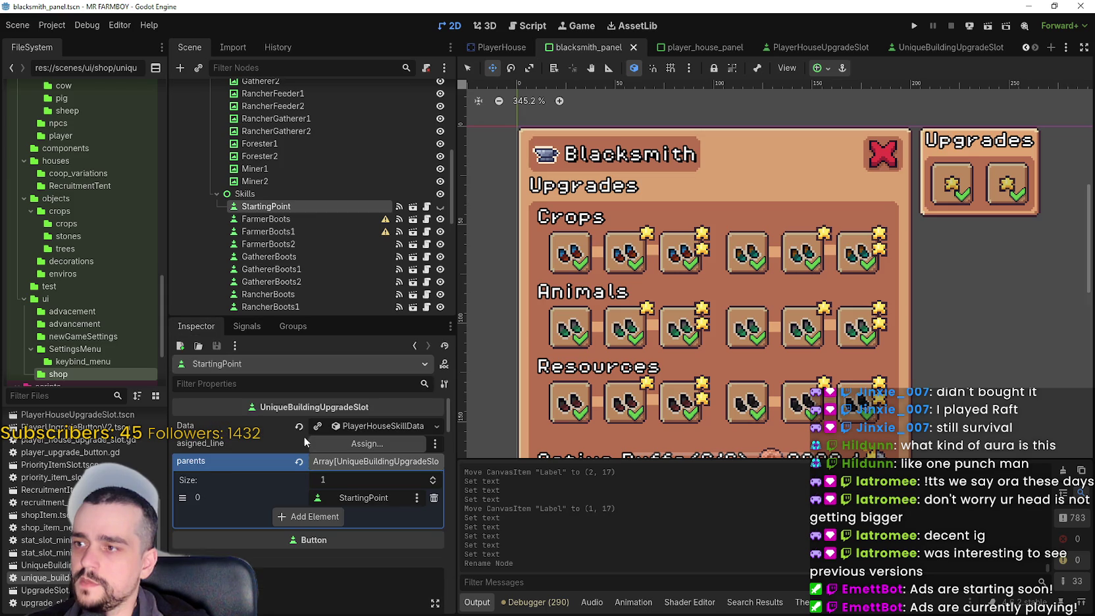
{"action": "left_click", "coordinate": [293, 219]}
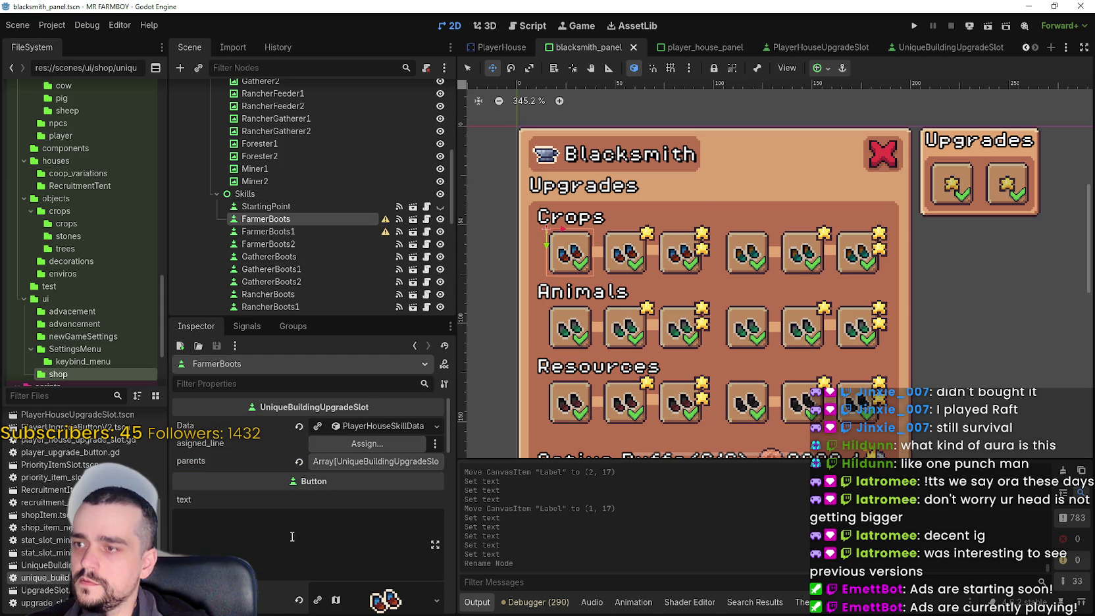
{"action": "scroll", "coordinate": [327, 461], "scroll_direction": "down", "scroll_amount": 2}
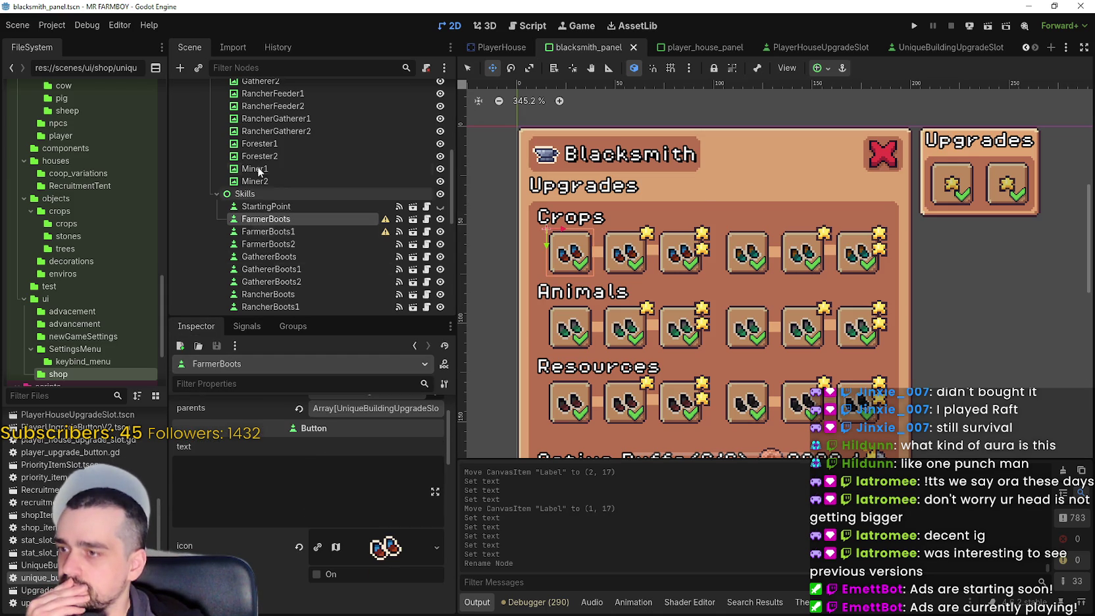
{"action": "scroll", "coordinate": [377, 579], "scroll_direction": "down", "scroll_amount": 4}
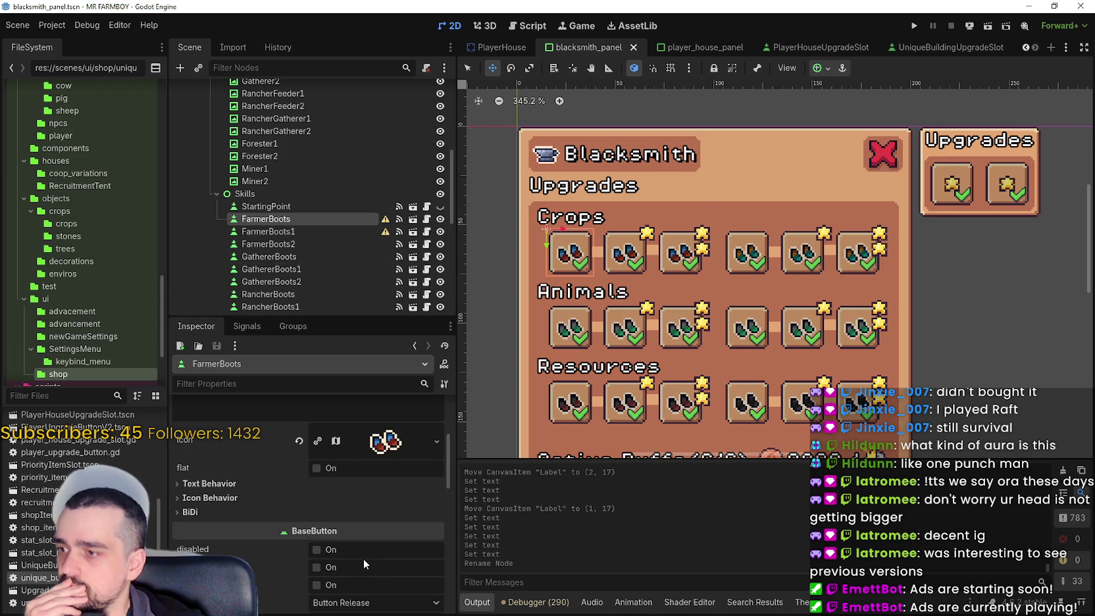
{"action": "scroll", "coordinate": [445, 465], "scroll_direction": "down", "scroll_amount": 1}
{"action": "mouse_move", "coordinate": [445, 466]}
{"action": "left_mouse_down"}
{"action": "mouse_move", "coordinate": [447, 520]}
{"action": "mouse_move", "coordinate": [457, 387]}
{"action": "left_mouse_up"}
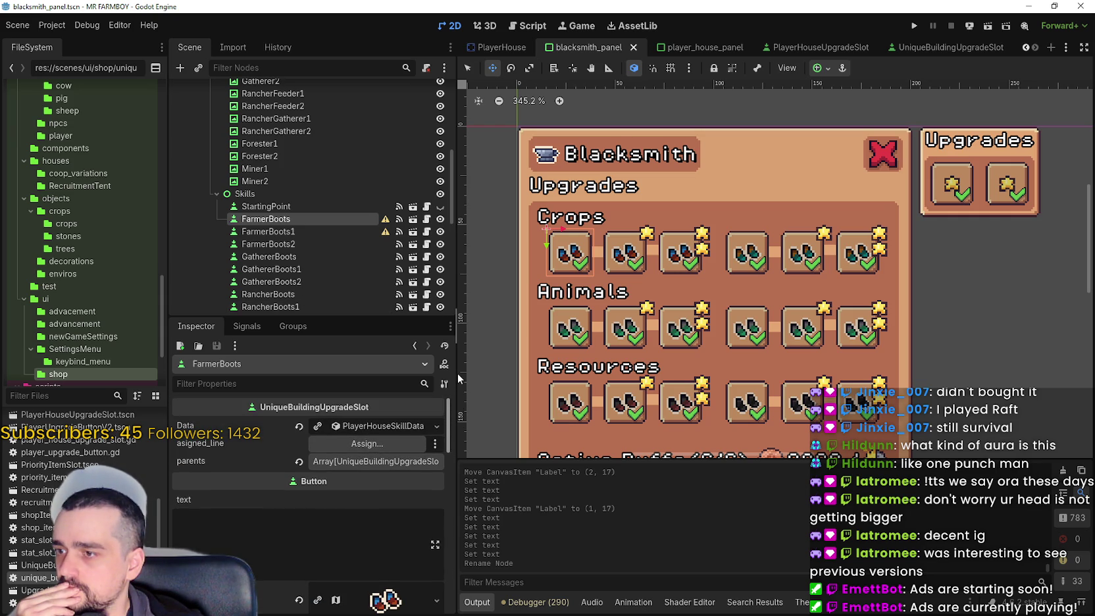
{"action": "right_click", "coordinate": [319, 219]}
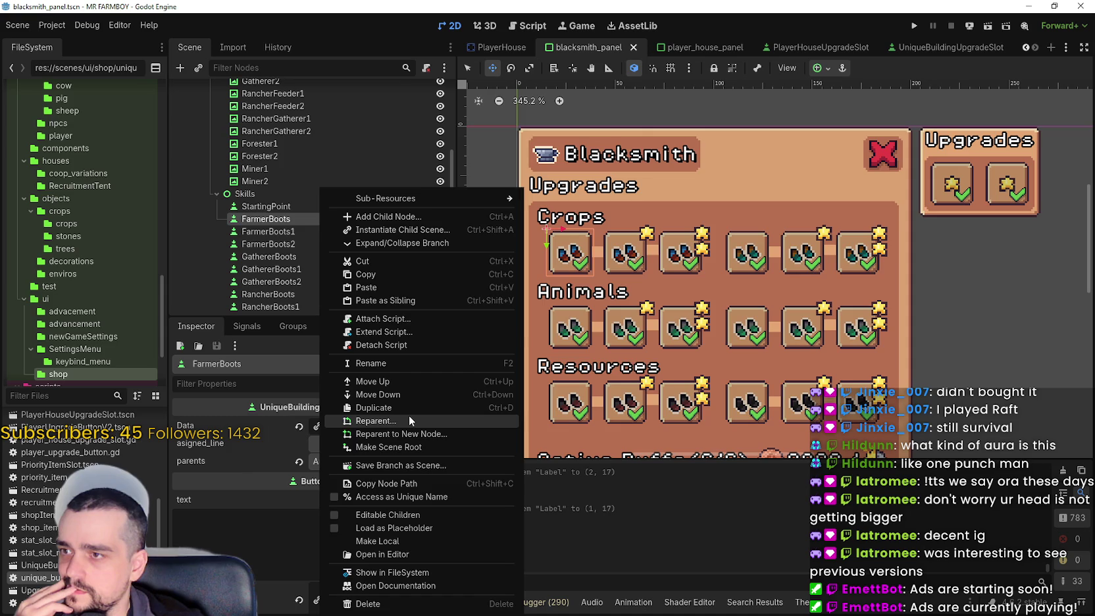
{"action": "left_click", "coordinate": [410, 419]}
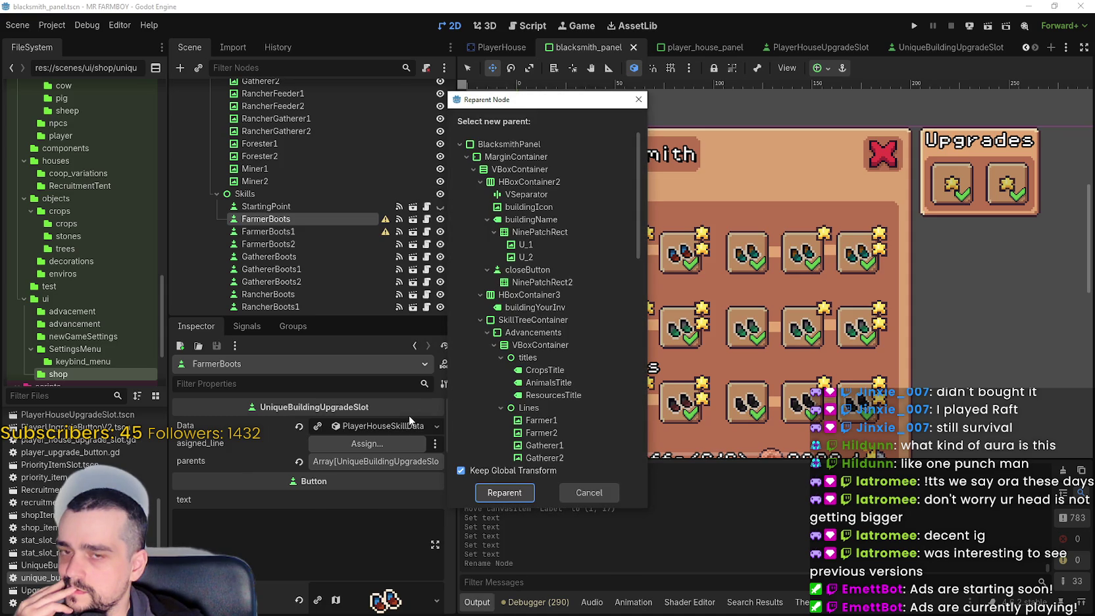
{"action": "scroll", "coordinate": [501, 319], "scroll_direction": "down", "scroll_amount": 5}
{"action": "scroll", "coordinate": [505, 325], "scroll_direction": "down", "scroll_amount": 6}
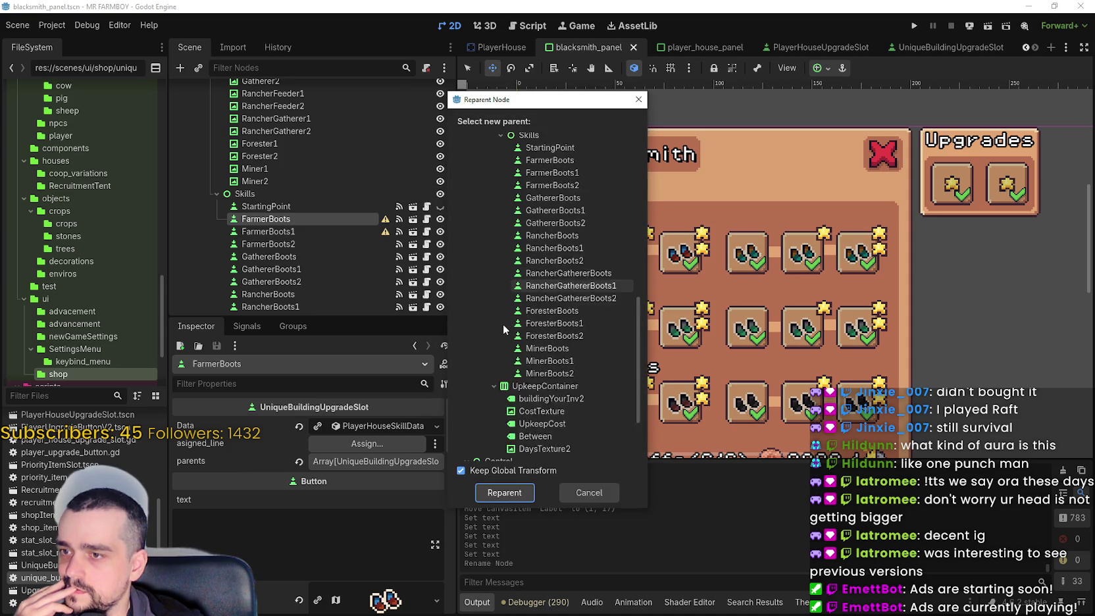
{"action": "left_click", "coordinate": [599, 493]}
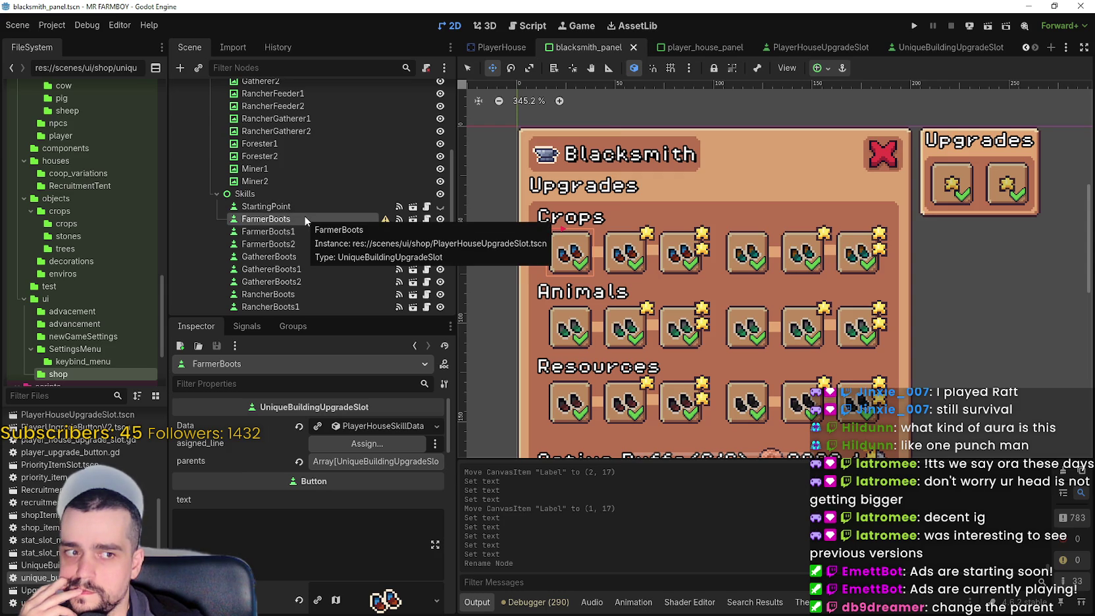
{"action": "right_click", "coordinate": [304, 218]}
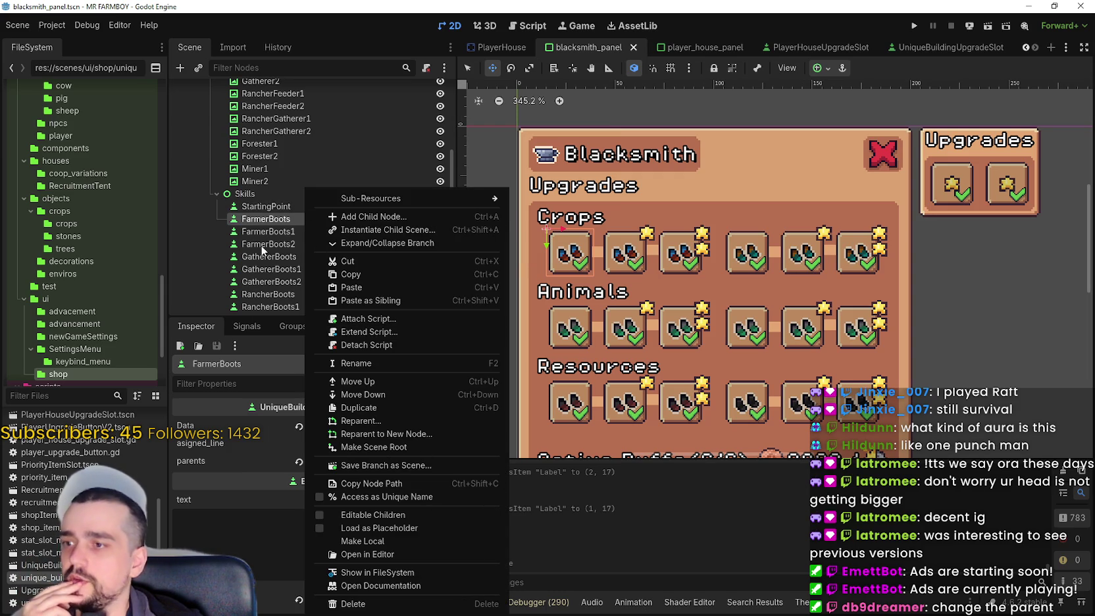
{"action": "left_click", "coordinate": [265, 222]}
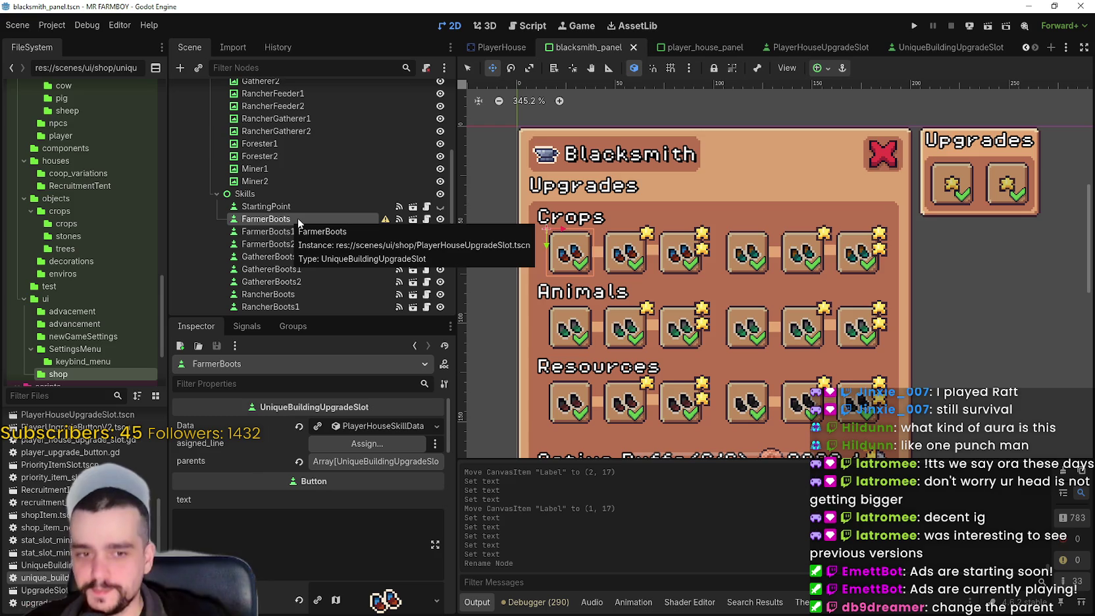
{"action": "right_click", "coordinate": [308, 220]}
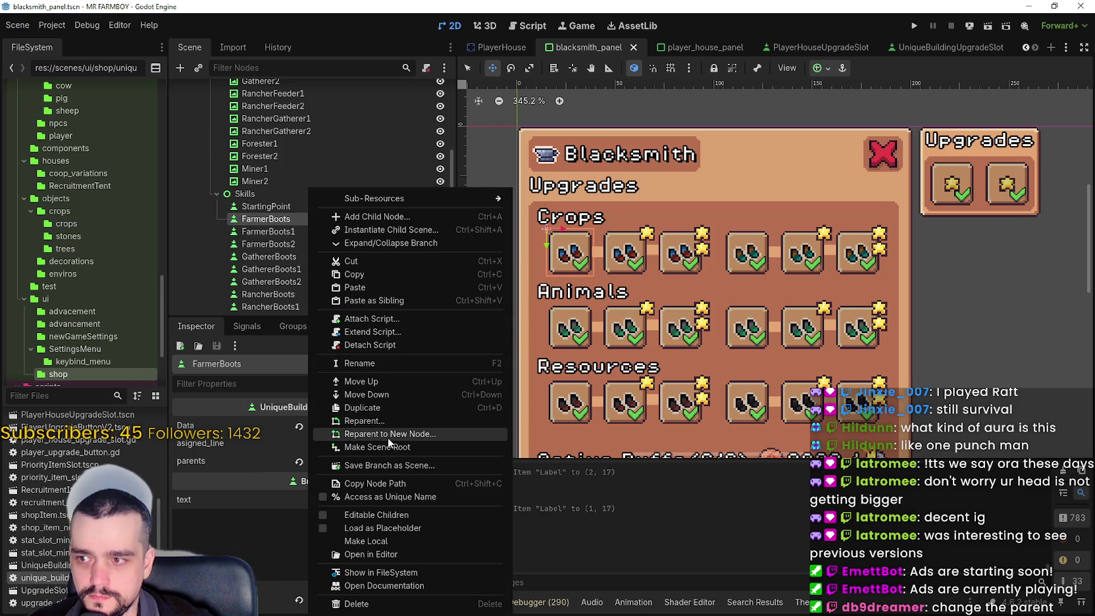
{"action": "left_click", "coordinate": [388, 435]}
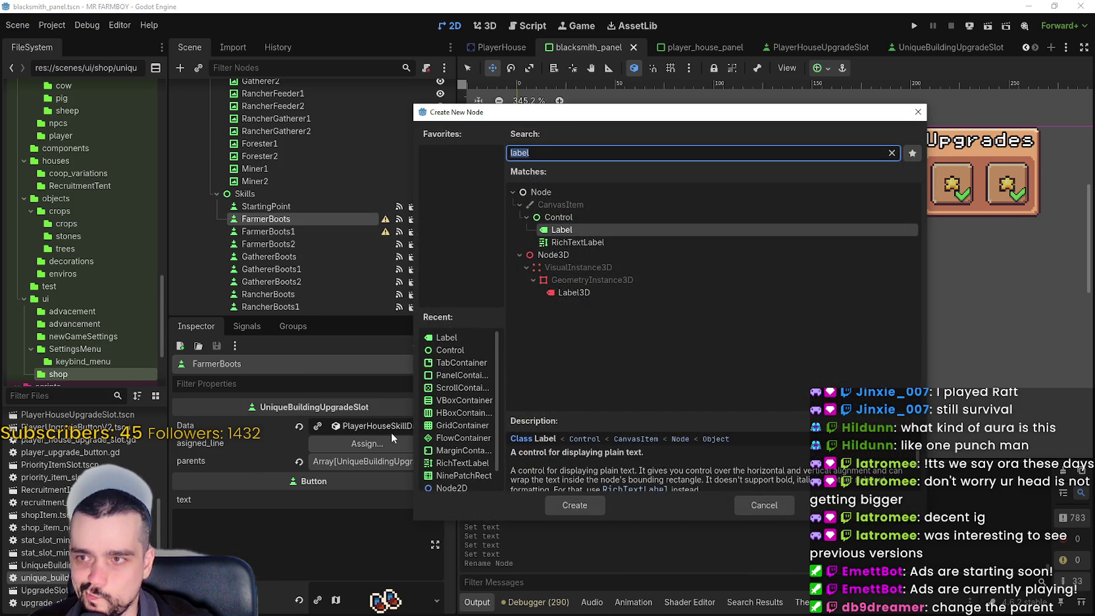
{"action": "left_click", "coordinate": [771, 508]}
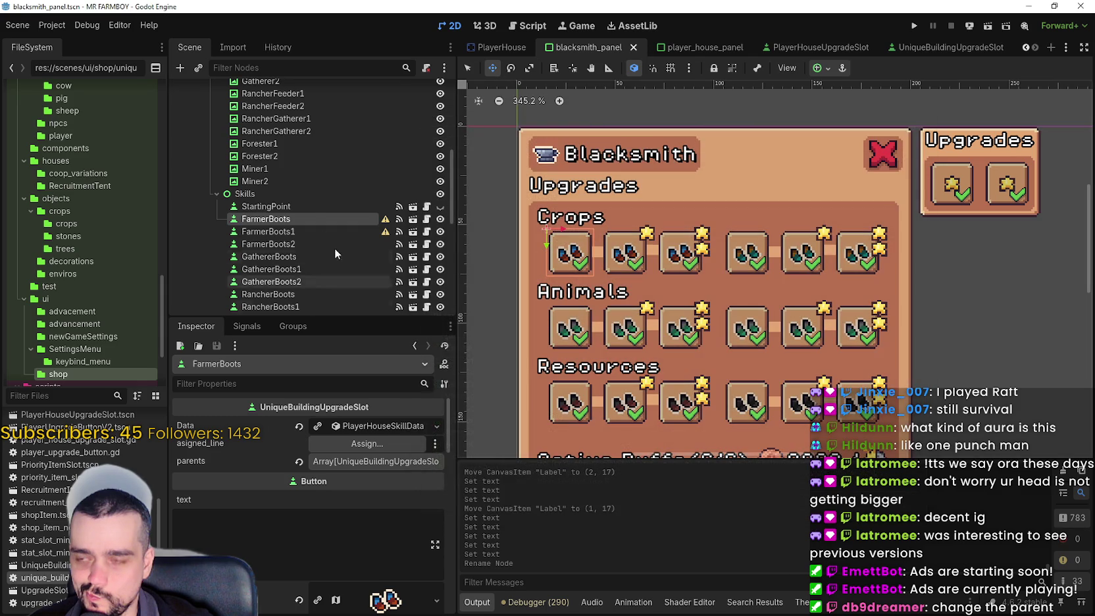
{"action": "right_click", "coordinate": [313, 218]}
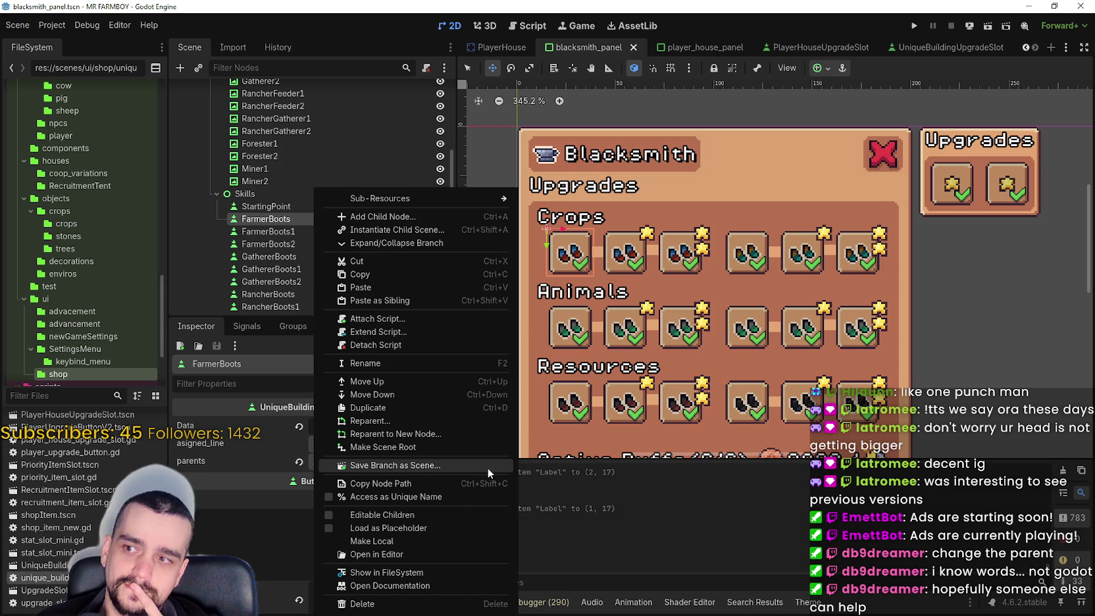
Dismiss the node menu, select StartingPoint, and save the blacksmith_panel scene
{"action": "mouse_move", "coordinate": [450, 197]}
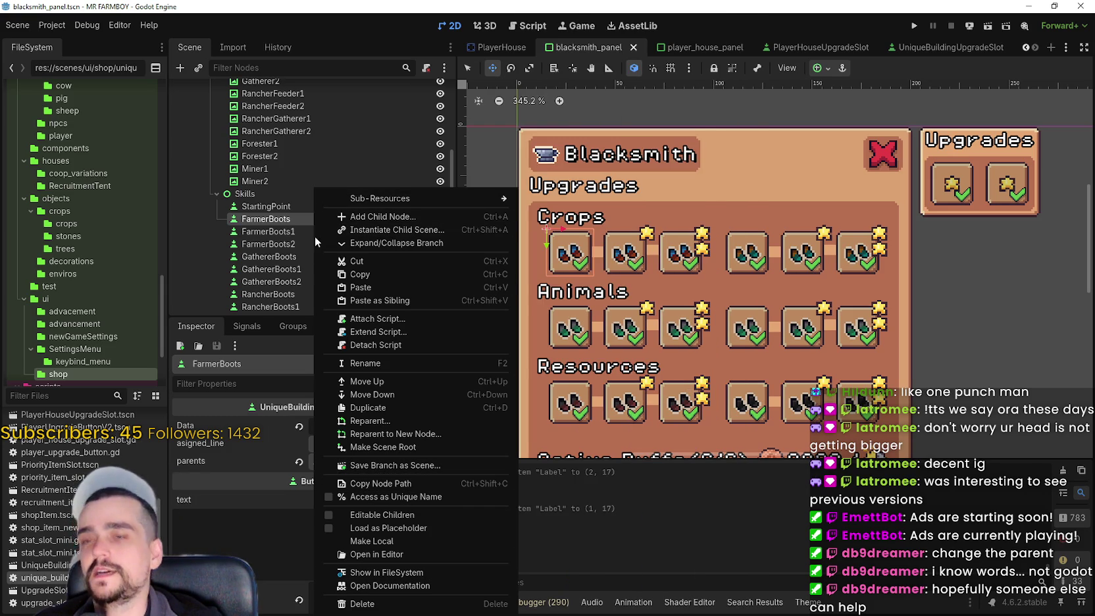
{"action": "left_click", "coordinate": [281, 218]}
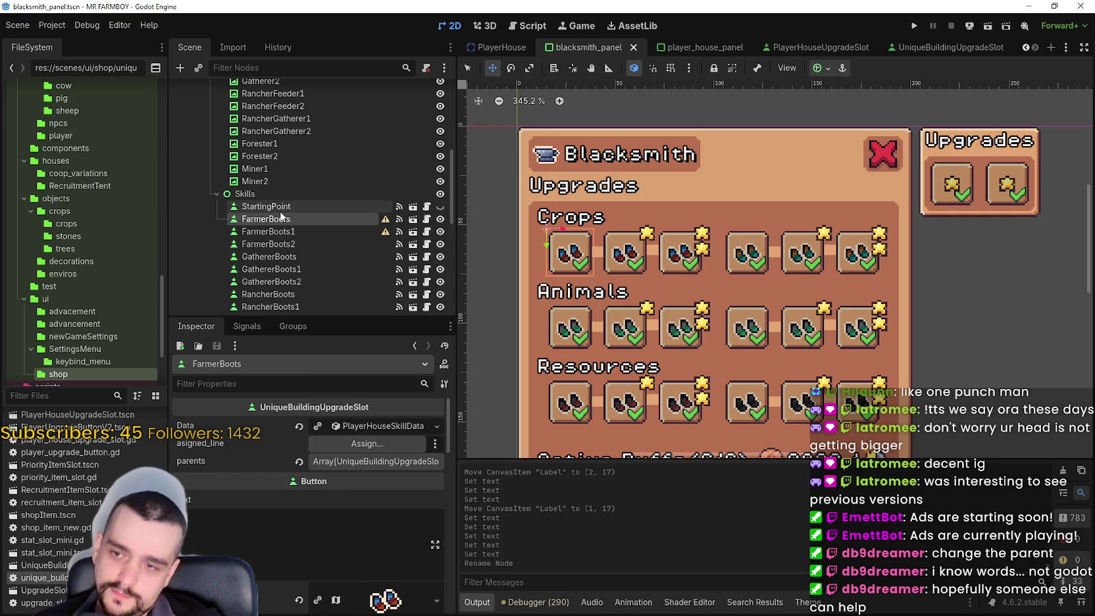
{"action": "left_click", "coordinate": [281, 212]}
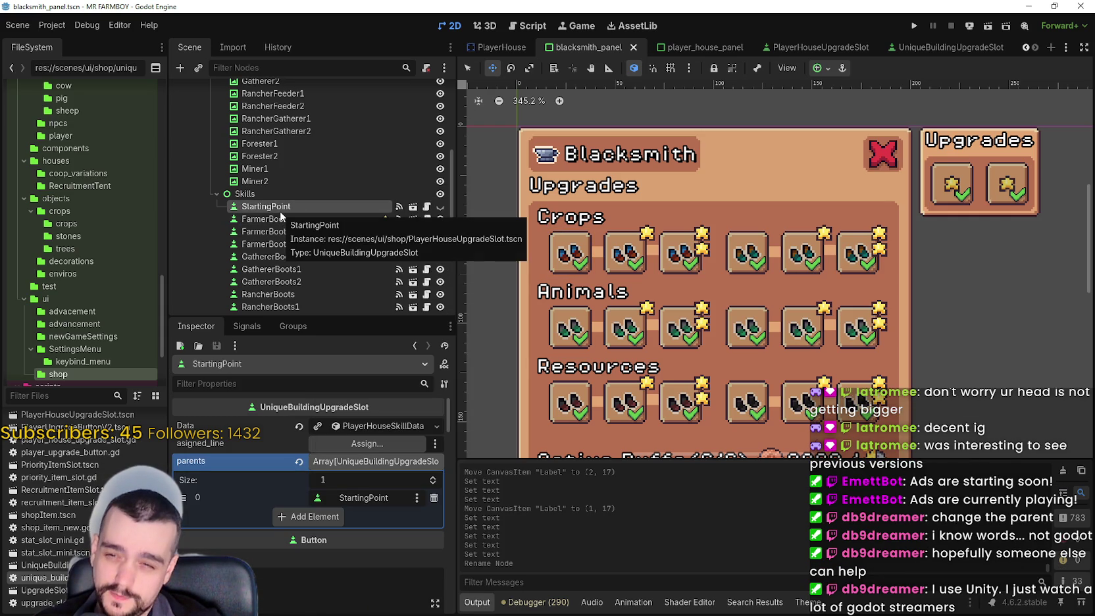
{"action": "key", "text": "ctrl+s"}
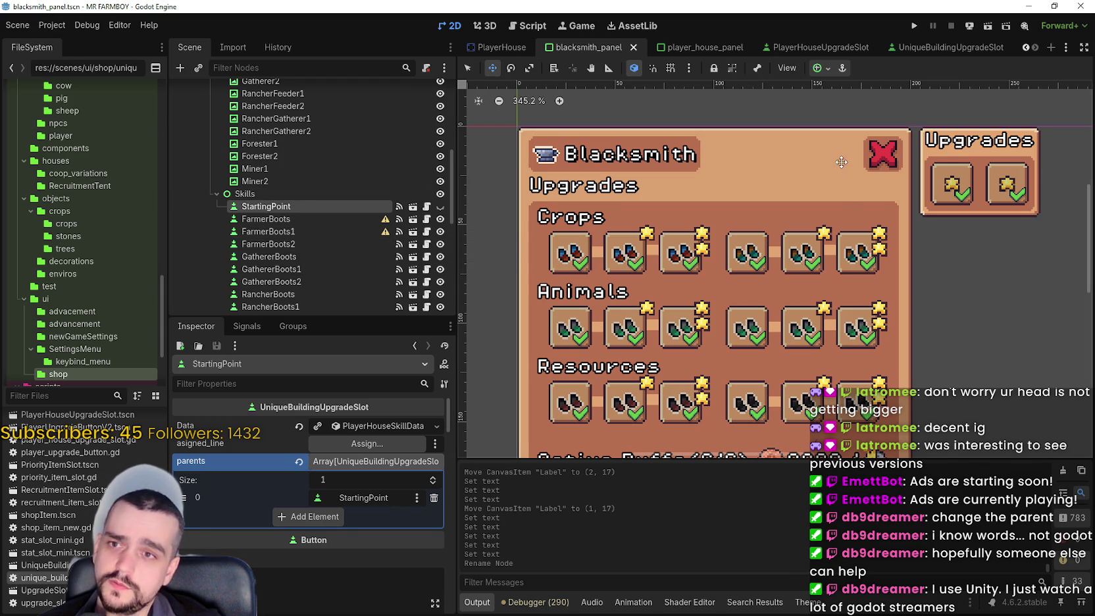
{"action": "mouse_move", "coordinate": [807, 282]}
{"action": "left_mouse_down"}
{"action": "mouse_move", "coordinate": [848, 293]}
{"action": "mouse_move", "coordinate": [806, 299]}
{"action": "left_mouse_up"}
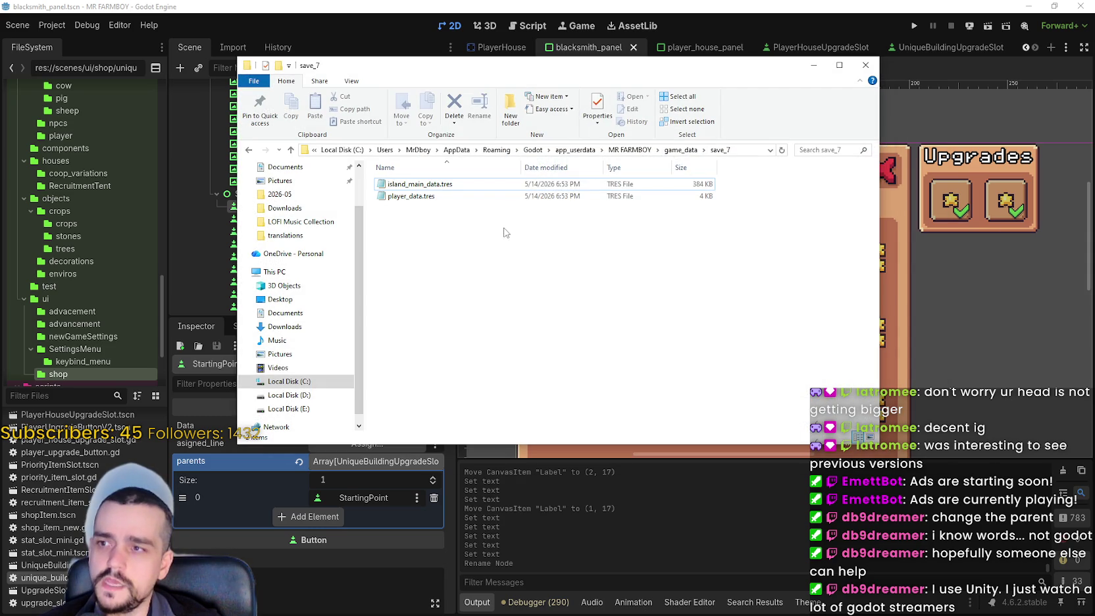
Navigate from drive C: through GameDev and Github into the mr-farmboy-steam folder
{"action": "left_click_drag", "start_coordinate": [459, 76], "coordinate": [515, 100]}
{"action": "left_click", "coordinate": [484, 220]}
{"action": "left_click", "coordinate": [517, 257]}
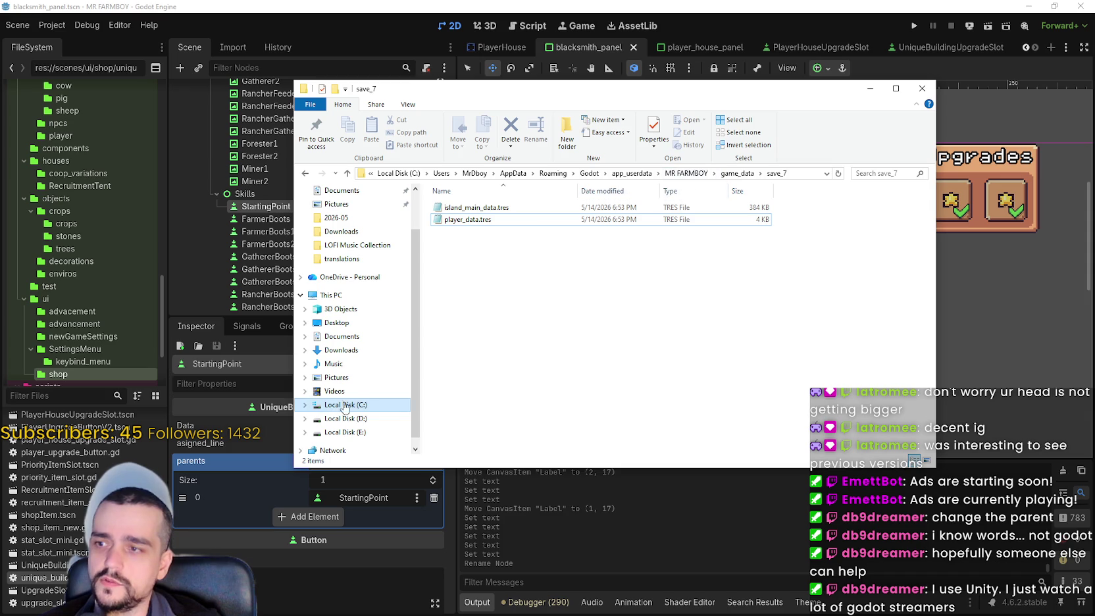
{"action": "left_click", "coordinate": [360, 406]}
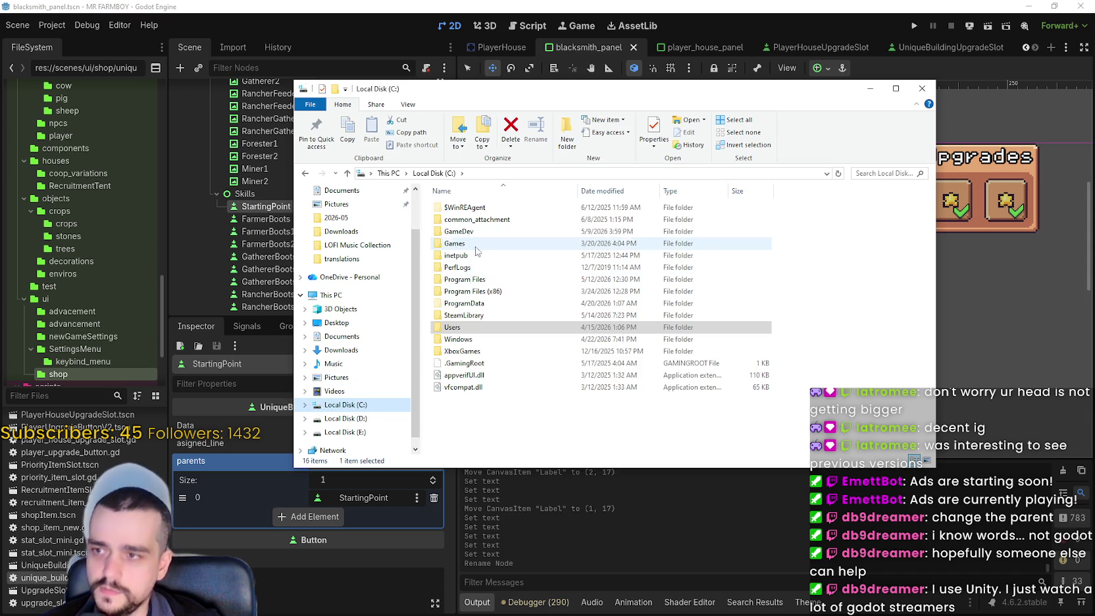
{"action": "double_click", "coordinate": [461, 231]}
{"action": "left_click", "coordinate": [488, 219]}
{"action": "double_click", "coordinate": [488, 225]}
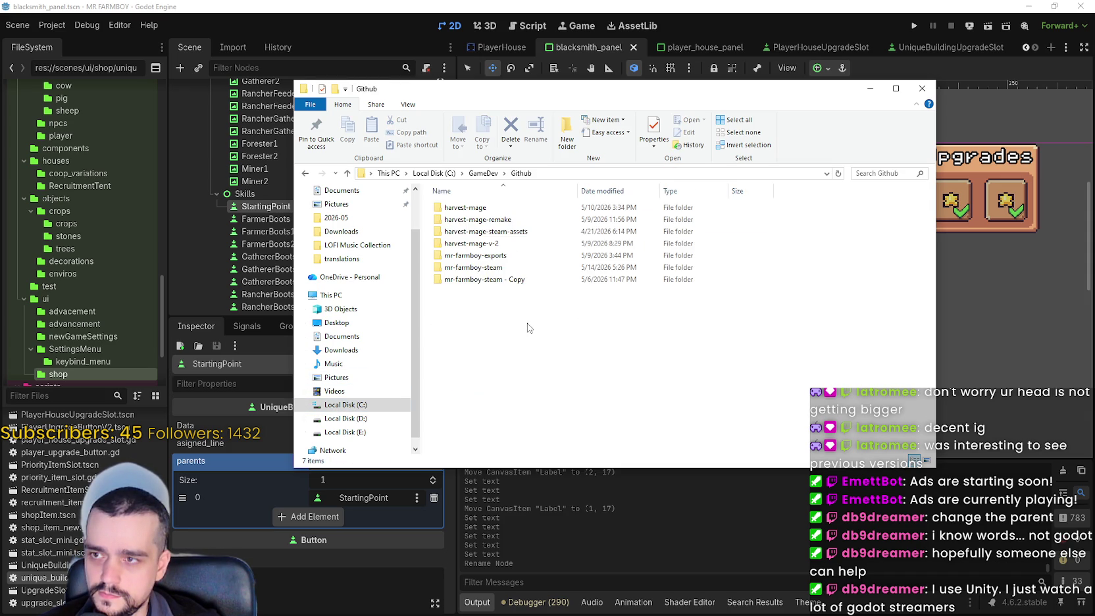
{"action": "left_click", "coordinate": [481, 268]}
{"action": "double_click", "coordinate": [481, 268]}
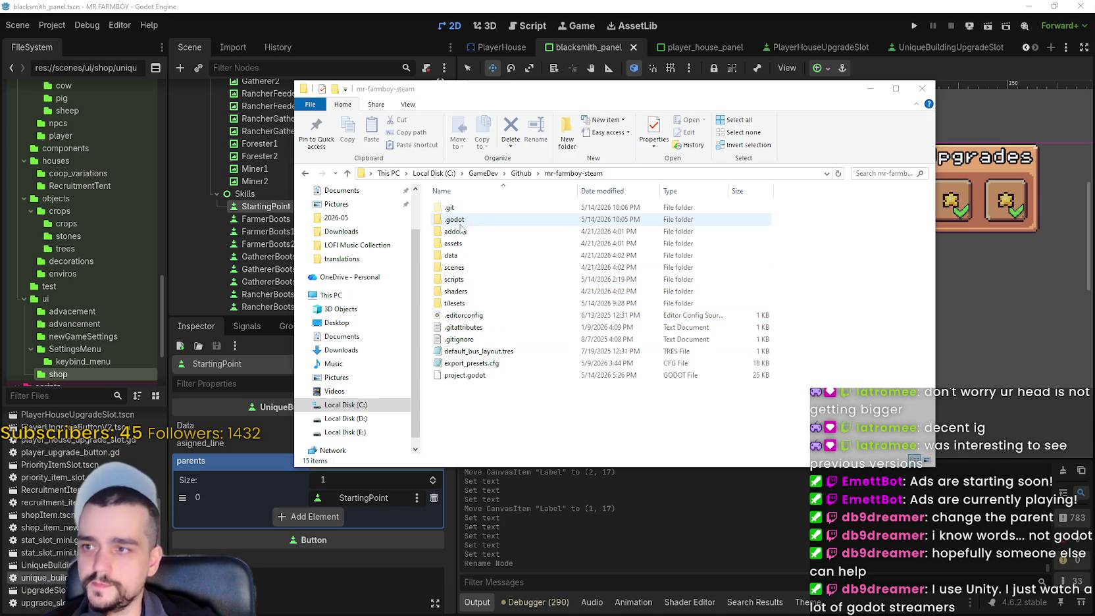
Go into the scenes\ui folder and scroll through its files
{"action": "left_click", "coordinate": [460, 270]}
{"action": "double_click", "coordinate": [459, 269]}
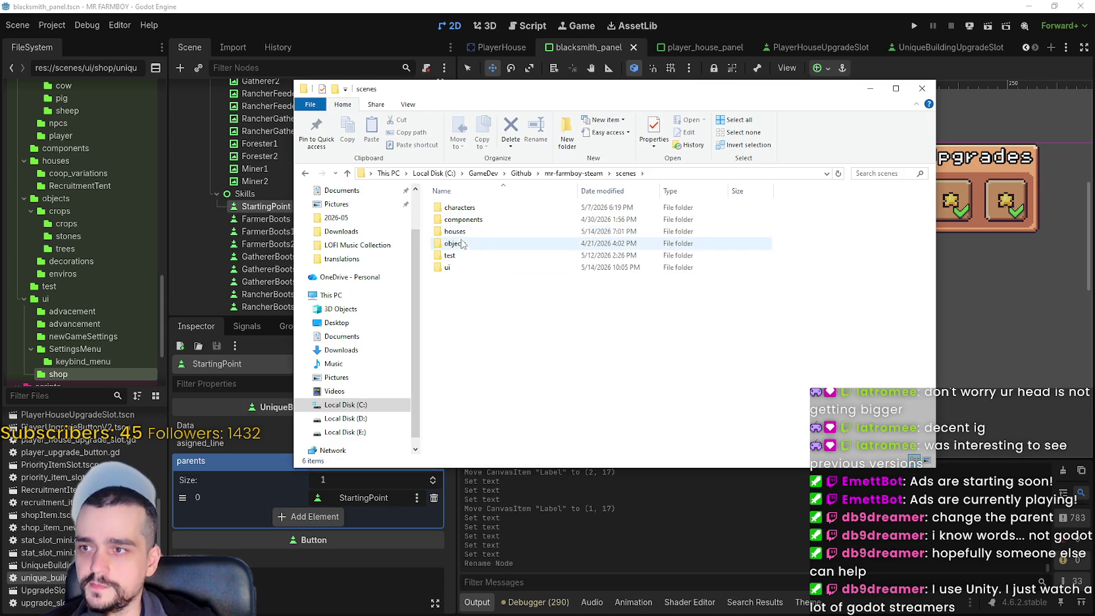
{"action": "double_click", "coordinate": [448, 267]}
{"action": "scroll", "coordinate": [552, 358], "scroll_direction": "down", "scroll_amount": 3}
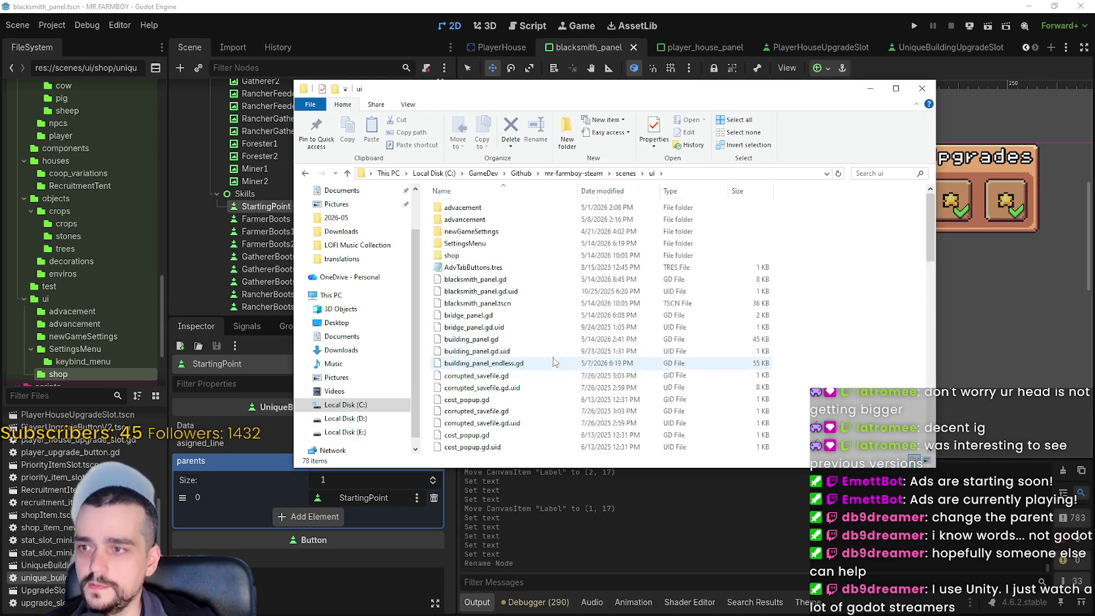
{"action": "scroll", "coordinate": [553, 360], "scroll_direction": "down", "scroll_amount": 4}
{"action": "scroll", "coordinate": [553, 358], "scroll_direction": "up", "scroll_amount": 3}
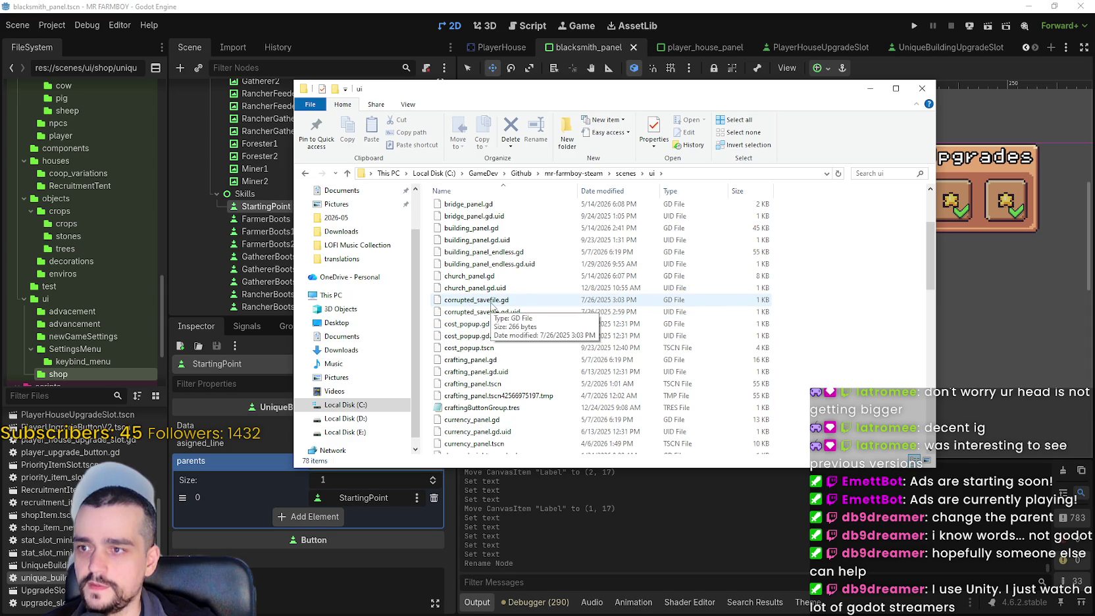
{"action": "scroll", "coordinate": [492, 304], "scroll_direction": "down", "scroll_amount": 7}
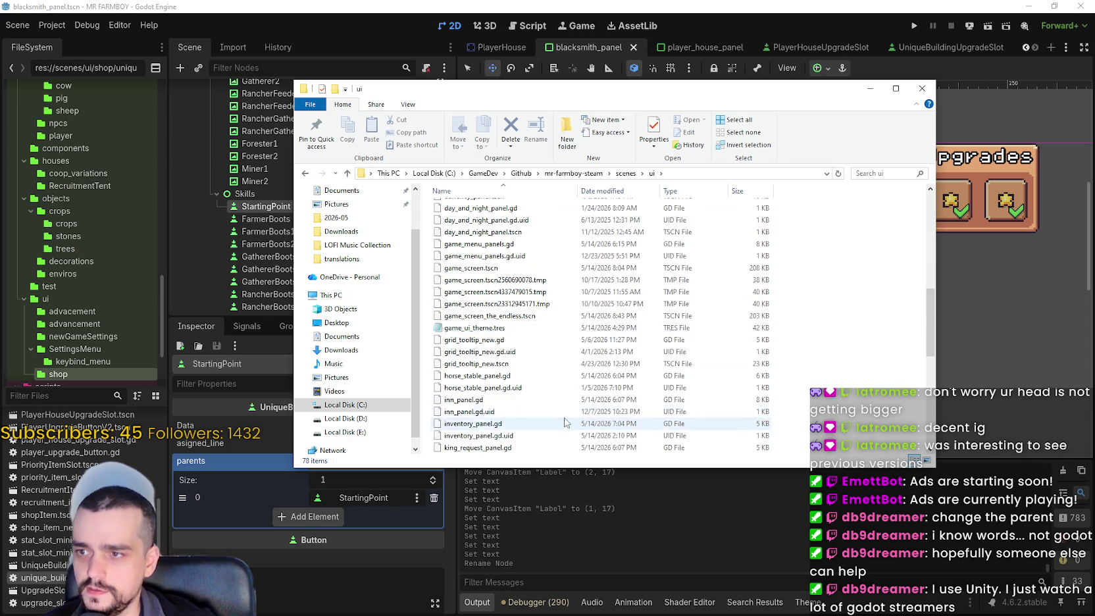
{"action": "scroll", "coordinate": [559, 419], "scroll_direction": "down", "scroll_amount": 10}
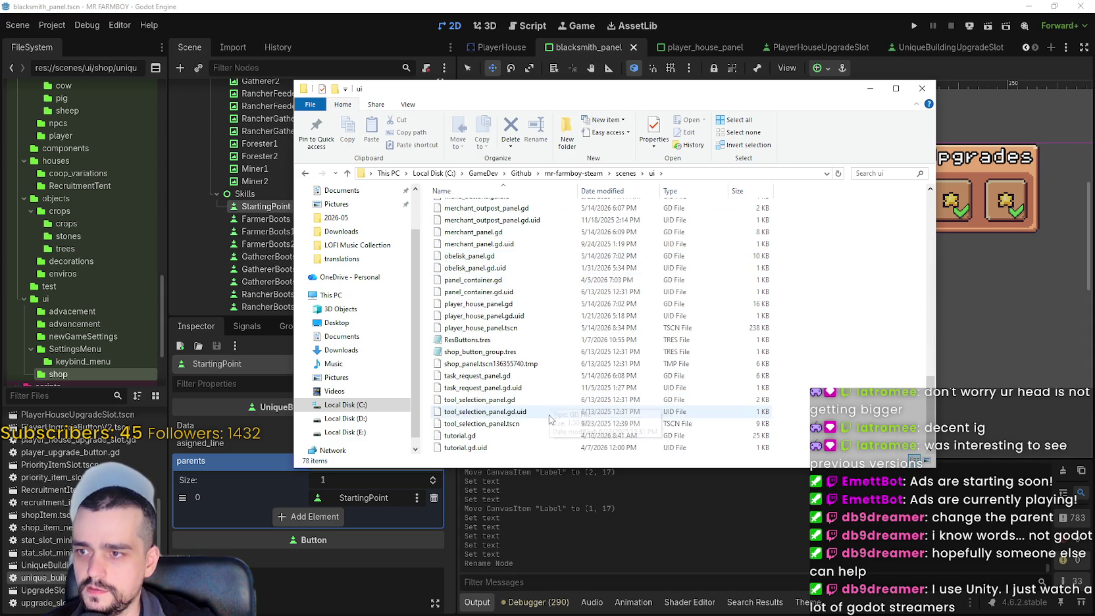
{"action": "scroll", "coordinate": [551, 416], "scroll_direction": "up", "scroll_amount": 10}
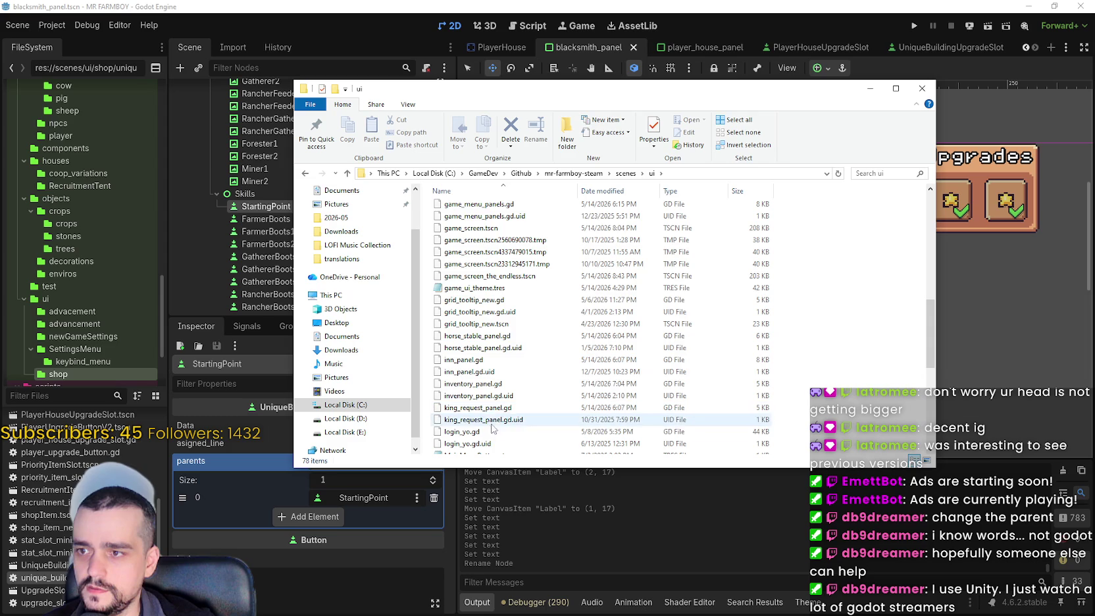
{"action": "scroll", "coordinate": [496, 342], "scroll_direction": "up", "scroll_amount": 5}
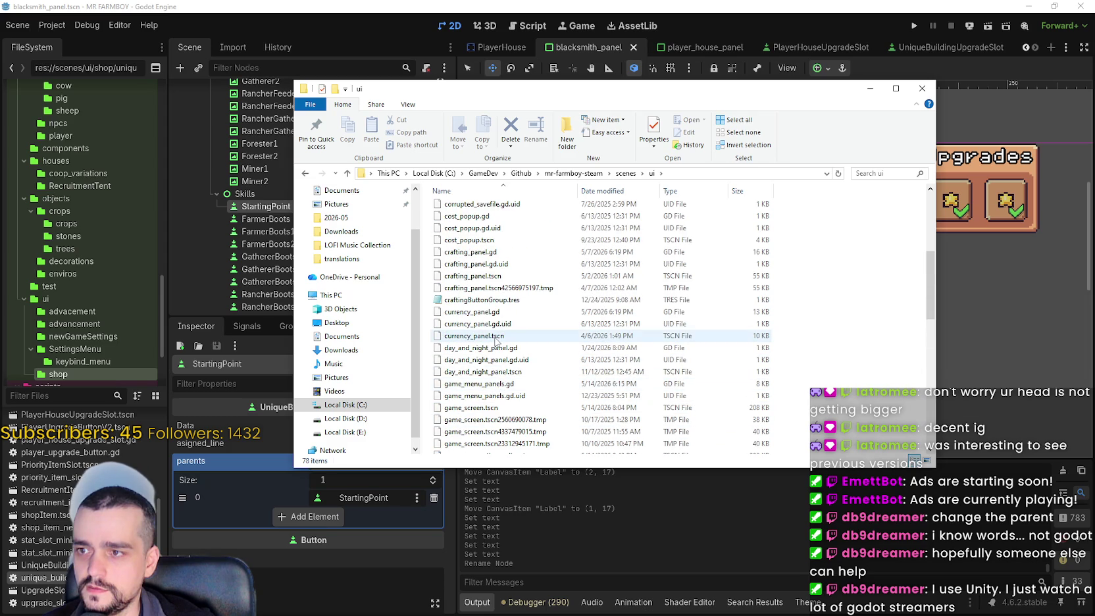
{"action": "scroll", "coordinate": [499, 355], "scroll_direction": "down", "scroll_amount": 1}
Select the three leftover game_screen temp files, then the crafting_panel temp file instead
{"action": "left_click", "coordinate": [521, 389]}
{"action": "left_click", "coordinate": [521, 400]}
{"action": "left_click", "coordinate": [520, 412]}
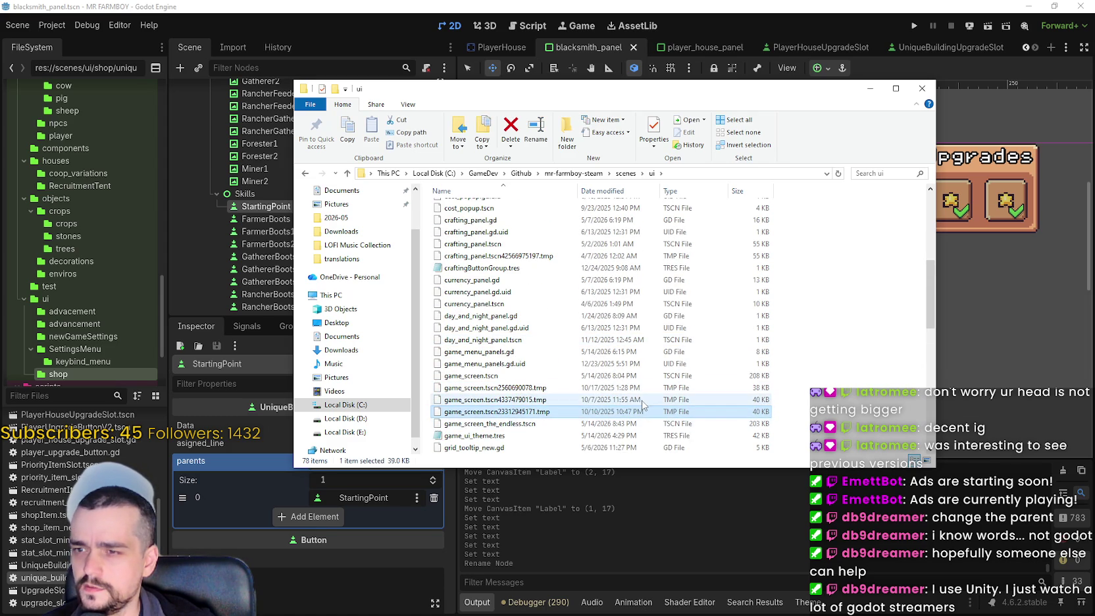
{"action": "mouse_move", "coordinate": [794, 395]}
{"action": "left_mouse_down"}
{"action": "mouse_move", "coordinate": [578, 384]}
{"action": "mouse_move", "coordinate": [532, 415]}
{"action": "left_mouse_up"}
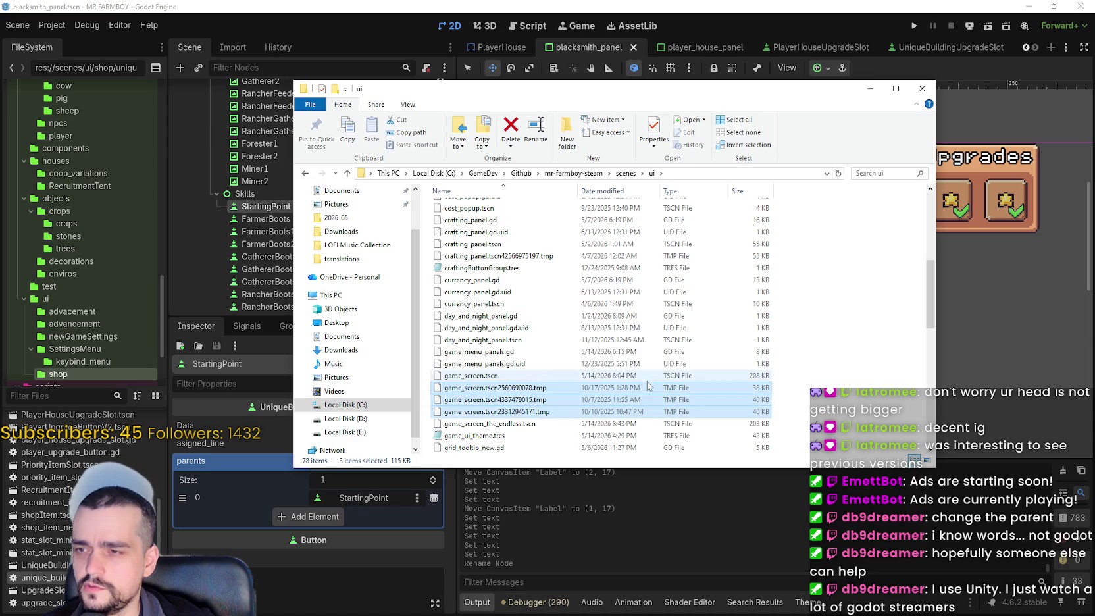
{"action": "left_click", "coordinate": [638, 256]}
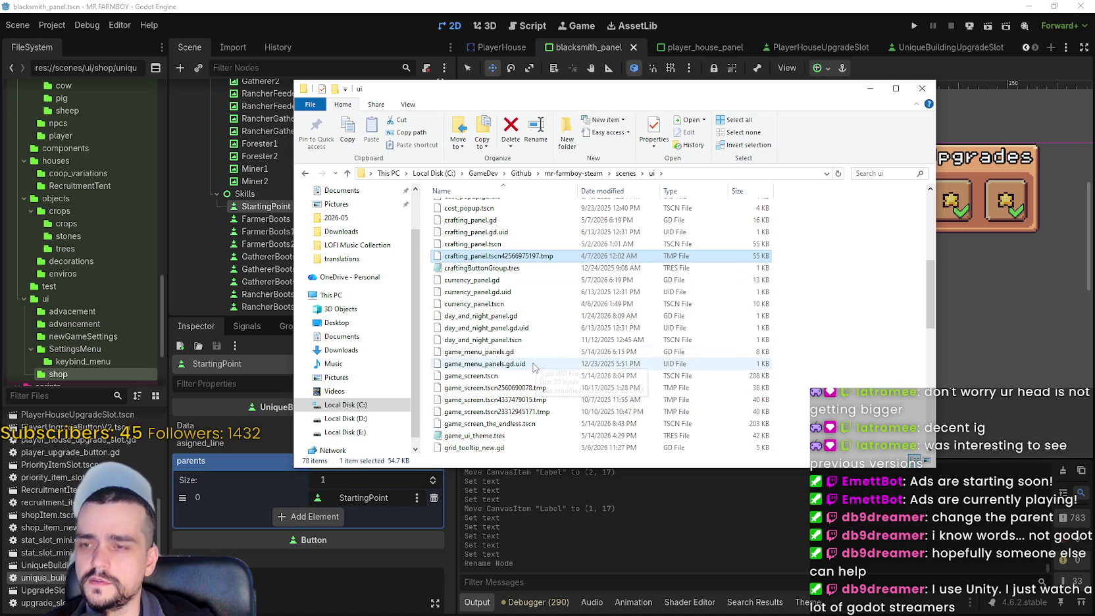
{"action": "scroll", "coordinate": [533, 368], "scroll_direction": "up", "scroll_amount": 4}
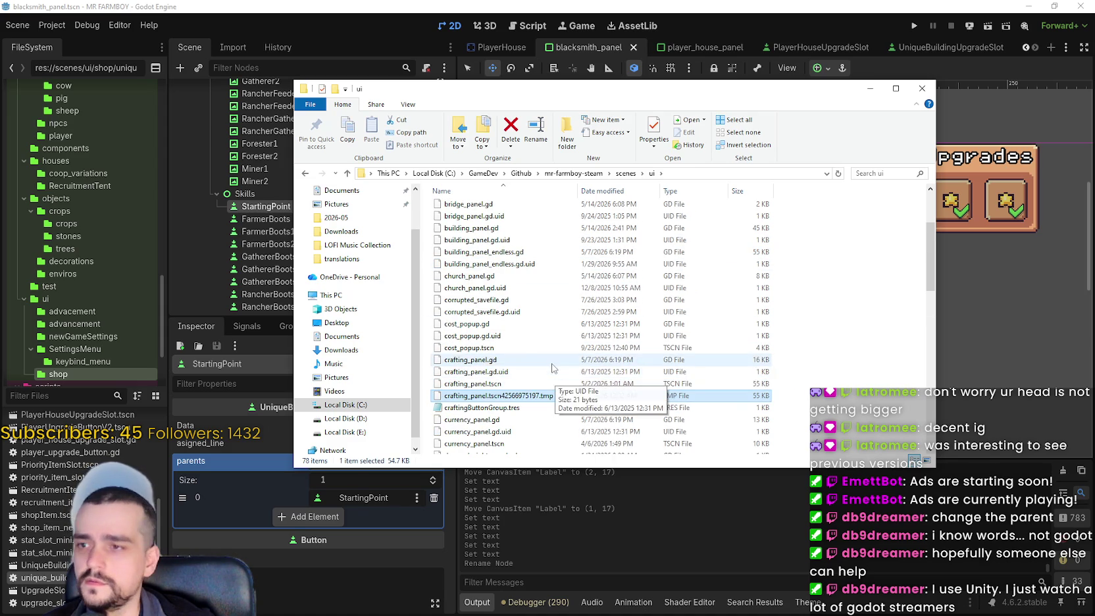
{"action": "scroll", "coordinate": [553, 370], "scroll_direction": "up", "scroll_amount": 3}
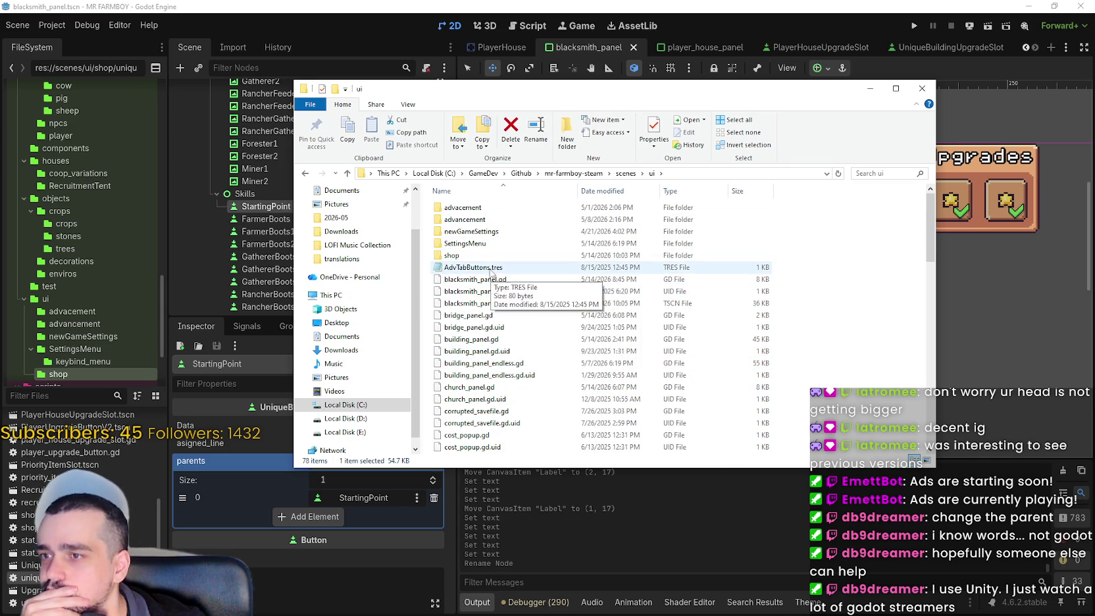
{"action": "scroll", "coordinate": [520, 332], "scroll_direction": "down", "scroll_amount": 4}
{"action": "scroll", "coordinate": [520, 332], "scroll_direction": "down", "scroll_amount": 4}
{"action": "scroll", "coordinate": [553, 385], "scroll_direction": "up", "scroll_amount": 5}
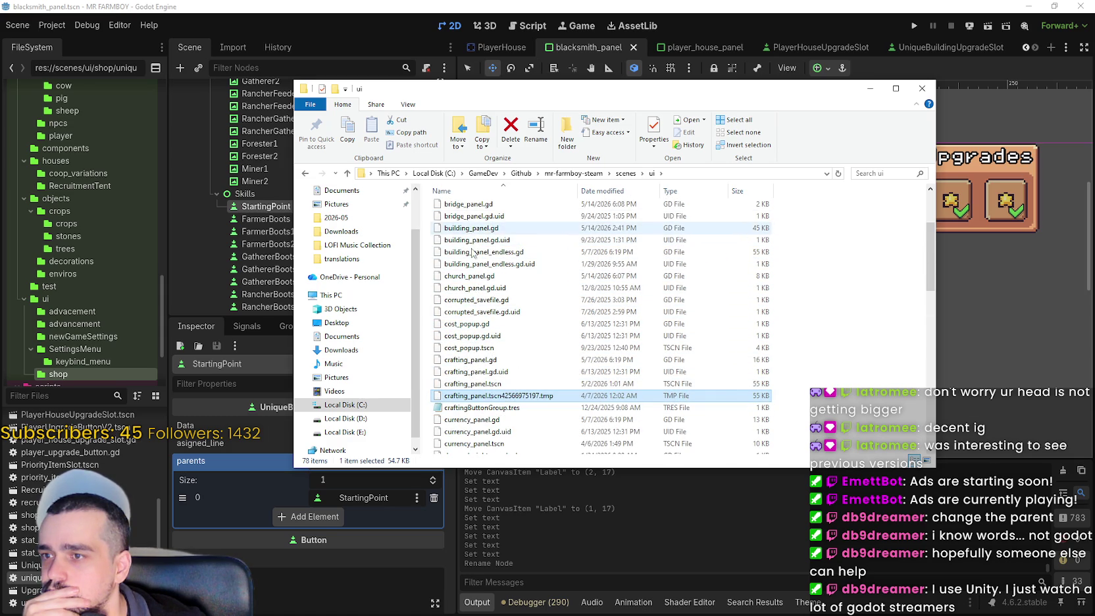
{"action": "scroll", "coordinate": [473, 234], "scroll_direction": "up", "scroll_amount": 2}
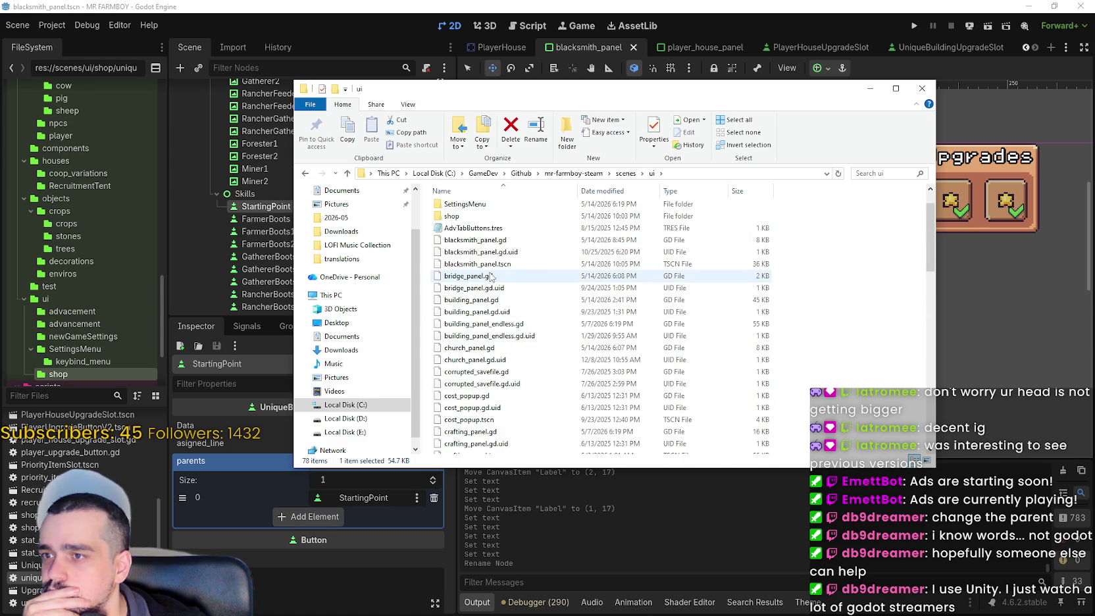
Open blacksmith_panel.tscn in Notepad through Open with
{"action": "left_click", "coordinate": [492, 265]}
{"action": "right_click", "coordinate": [493, 266]}
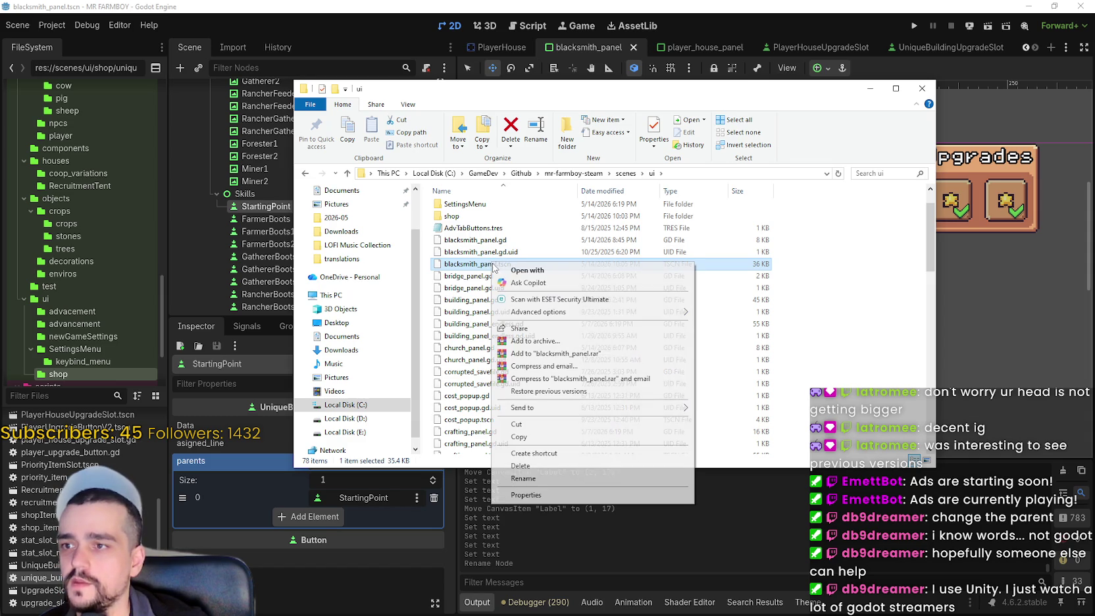
{"action": "left_click", "coordinate": [570, 274]}
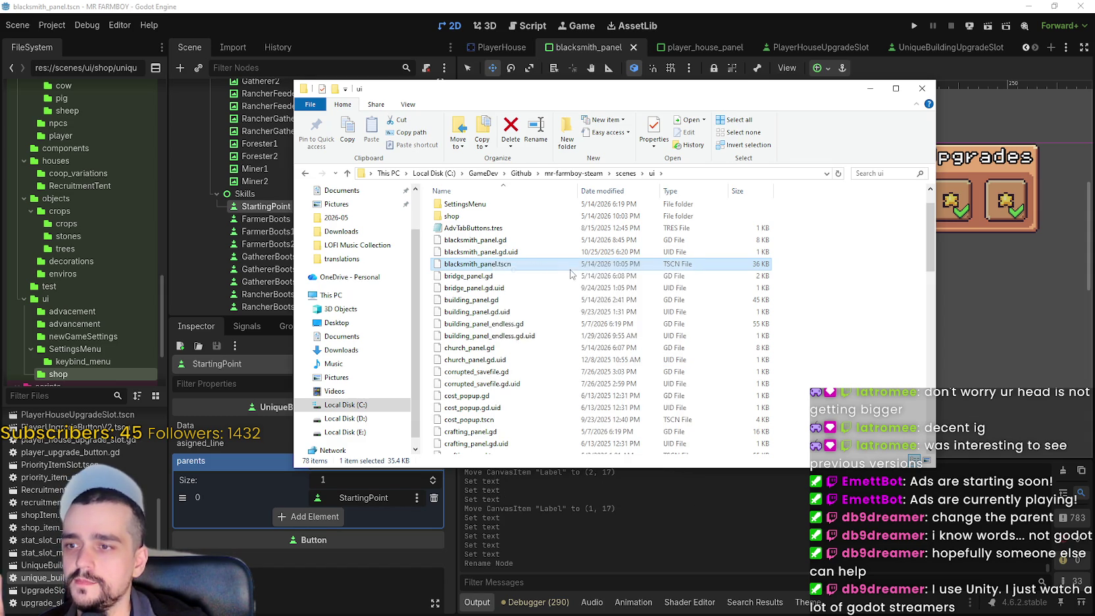
{"action": "left_click", "coordinate": [519, 204]}
{"action": "left_click", "coordinate": [603, 323]}
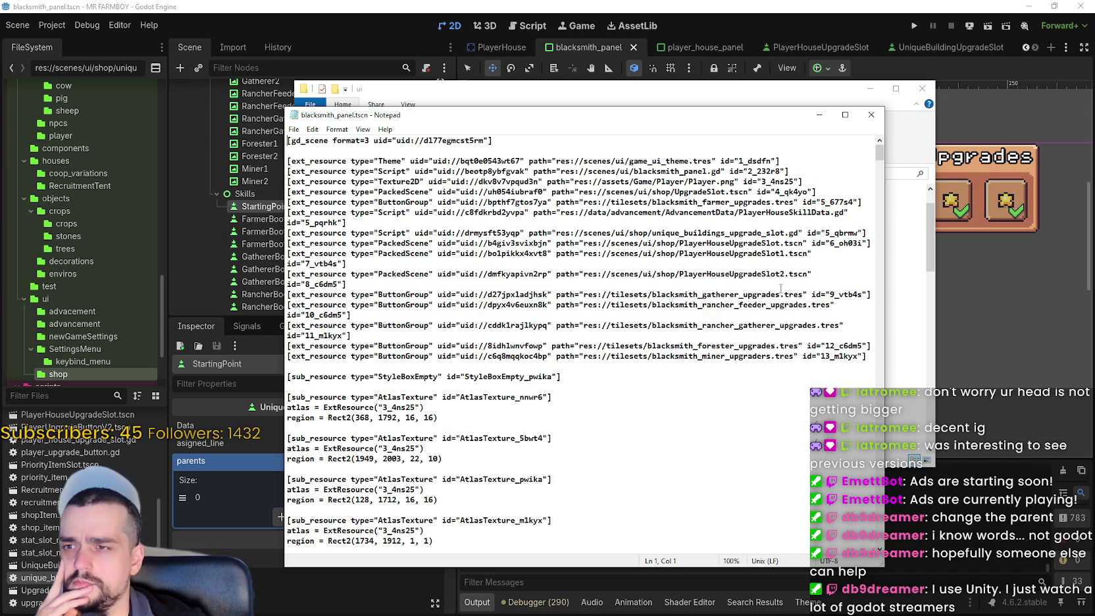
Highlight PlayerHouseUpgradeSlot2 on line 12, then bring the Godot editor to the front
{"action": "left_click_drag", "start_coordinate": [785, 274], "coordinate": [678, 272]}
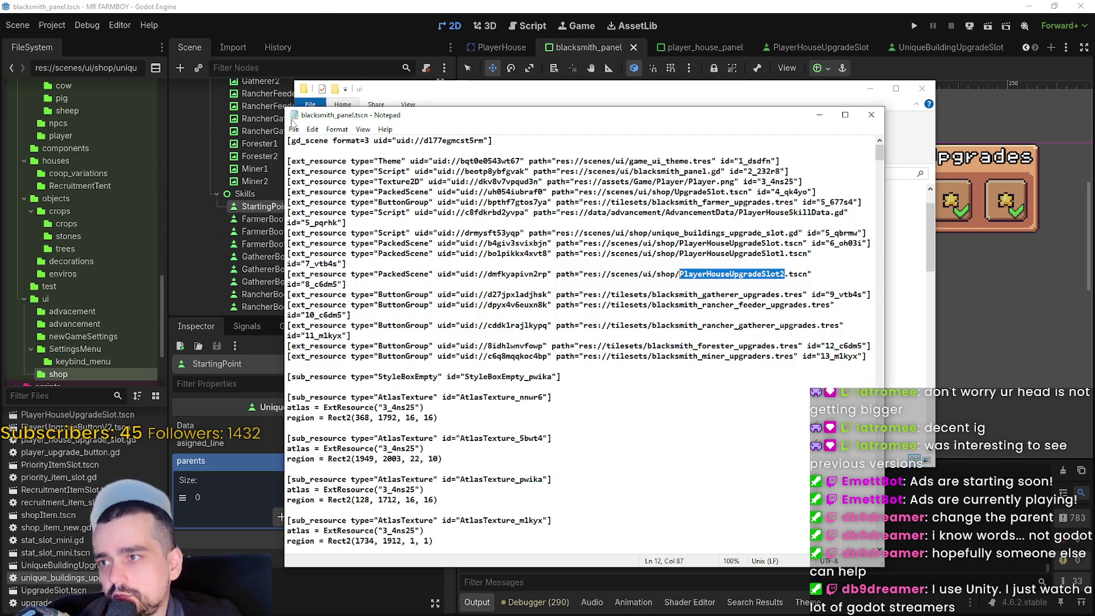
{"action": "left_click", "coordinate": [318, 59]}
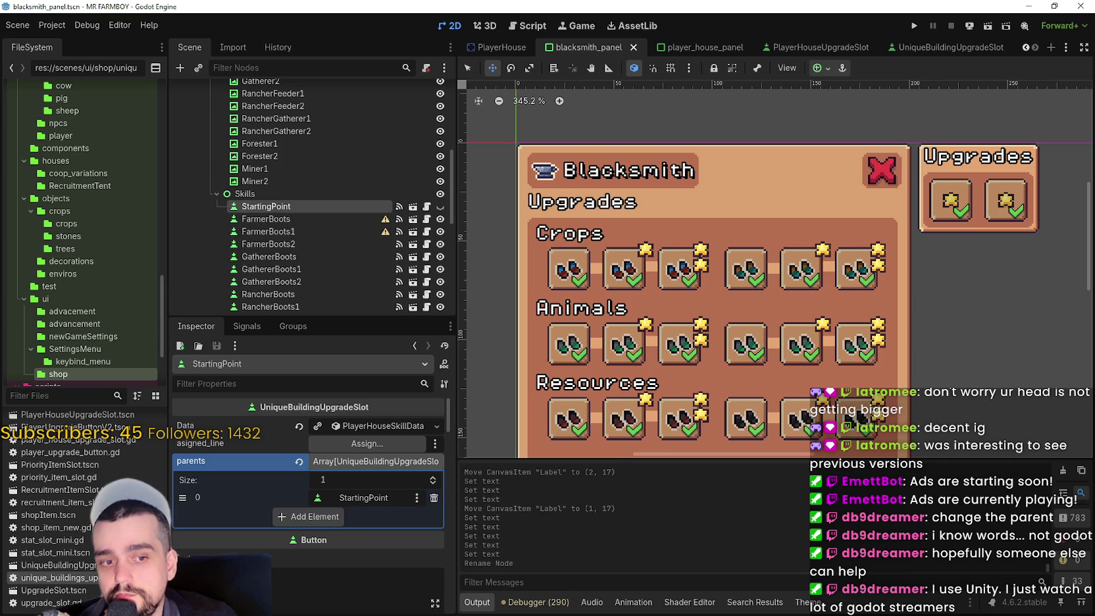
Switch back to the Notepad text of blacksmith_panel.tscn with Alt+Tab
{"action": "key", "text": "alt+Tab"}
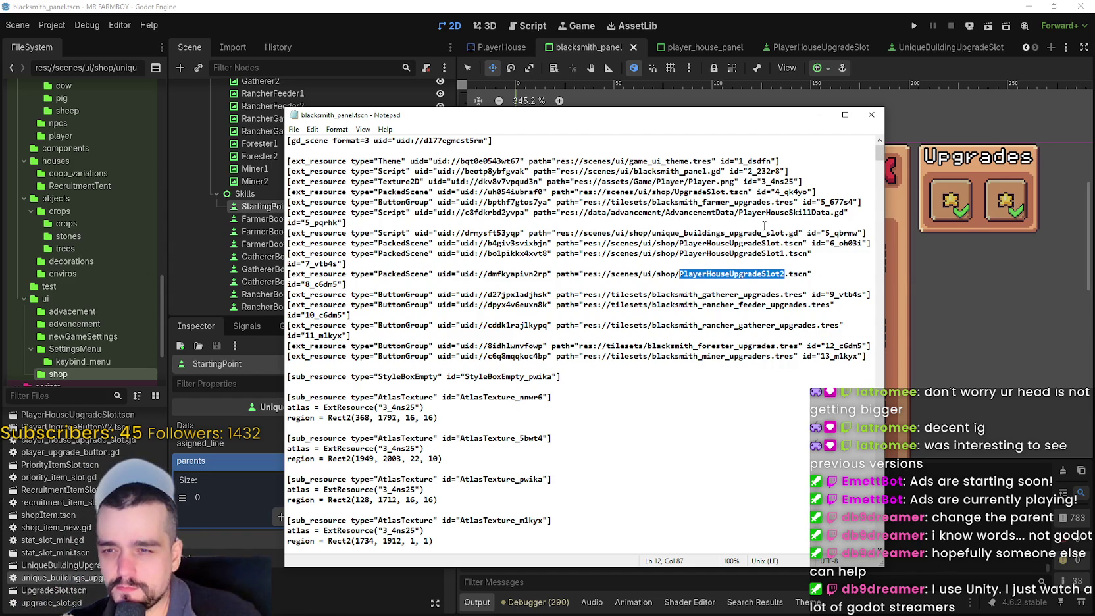
Mark PlayerHouseUpgradeSlot on line 10, then start renaming UniqueBuildingUpgradeSlot.tscn in Godot's FileSystem
{"action": "left_click", "coordinate": [765, 244]}
{"action": "left_click_drag", "start_coordinate": [780, 244], "coordinate": [679, 243]}
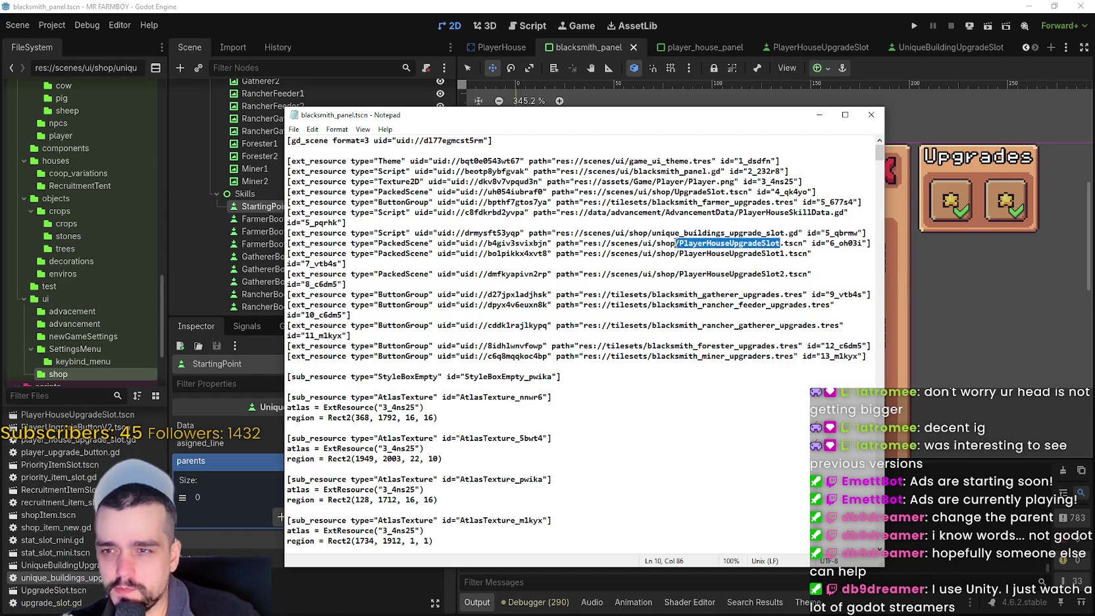
{"action": "left_click", "coordinate": [98, 570]}
{"action": "right_click", "coordinate": [99, 570]}
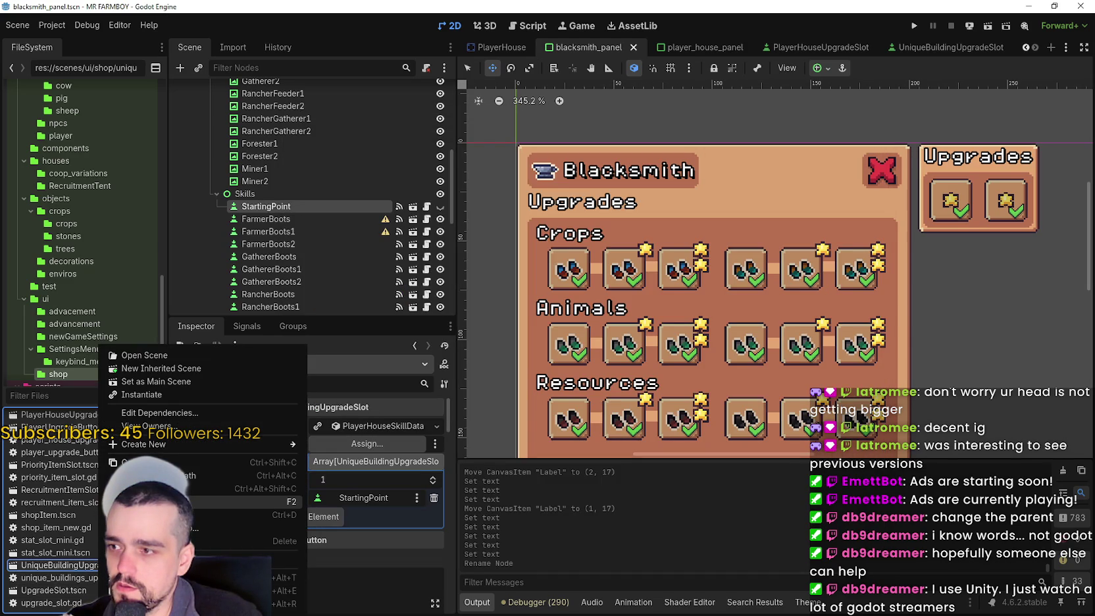
{"action": "left_click", "coordinate": [165, 502]}
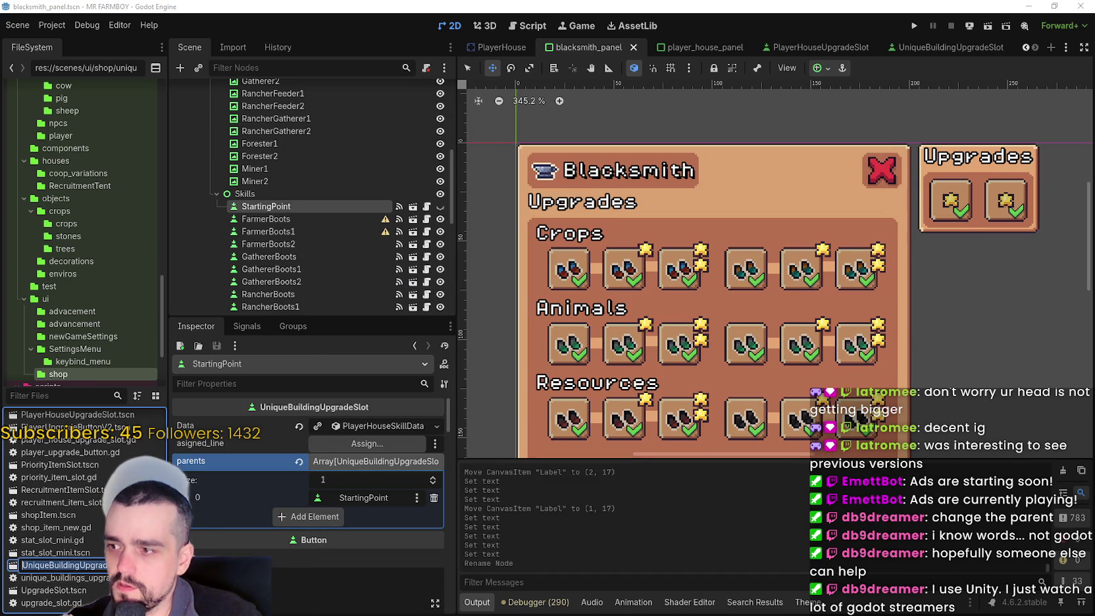
Replace PlayerHouseUpgradeSlot on line 10 with UniqueBuildingUpgradeSlot and widen the Notepad window
{"action": "key", "text": "Escape"}
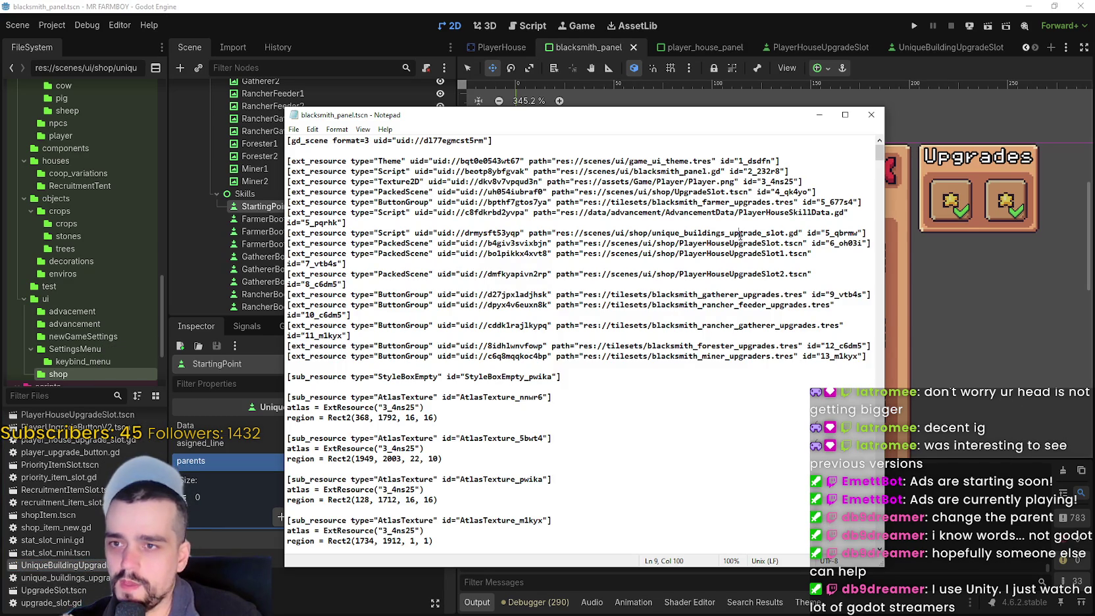
{"action": "left_click", "coordinate": [803, 251]}
{"action": "mouse_move", "coordinate": [781, 245]}
{"action": "left_mouse_down"}
{"action": "mouse_move", "coordinate": [680, 243]}
{"action": "mouse_move", "coordinate": [795, 243]}
{"action": "mouse_move", "coordinate": [781, 244]}
{"action": "left_mouse_up"}
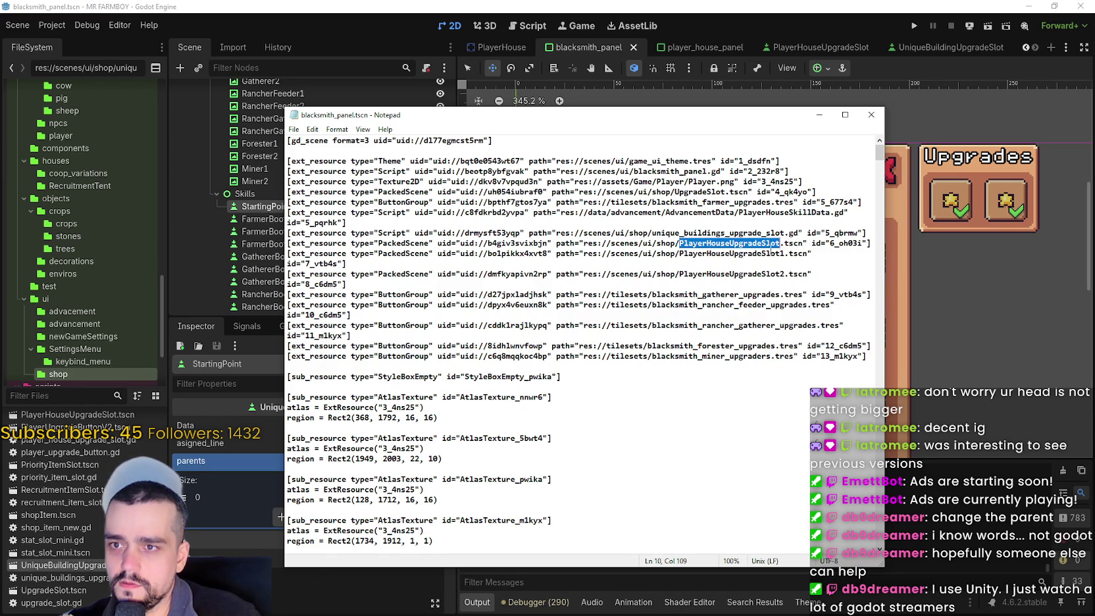
{"action": "type", "text": "UniqueBuildingUpgradeSlot"}
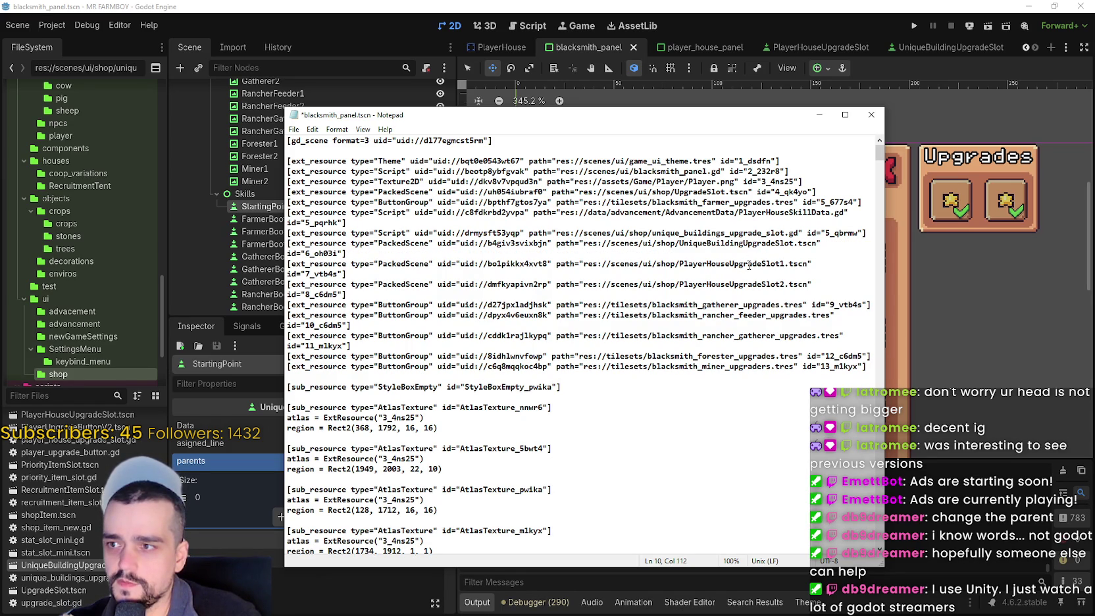
{"action": "mouse_move", "coordinate": [884, 271]}
{"action": "left_mouse_down"}
{"action": "mouse_move", "coordinate": [960, 271]}
{"action": "mouse_move", "coordinate": [948, 271]}
{"action": "left_mouse_up"}
Replace line 10's old uid with UniqueBuildingUpgradeSlot's uid://ij4wt013djvh
{"action": "left_click_drag", "start_coordinate": [548, 233], "coordinate": [489, 233]}
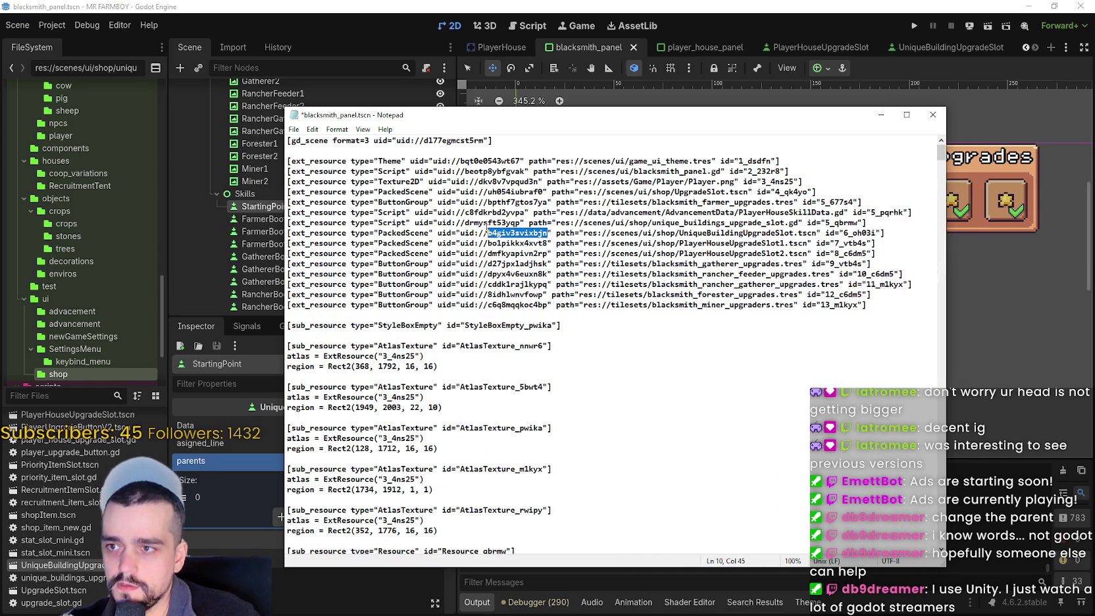
{"action": "right_click", "coordinate": [46, 564]}
{"action": "key", "text": "Escape"}
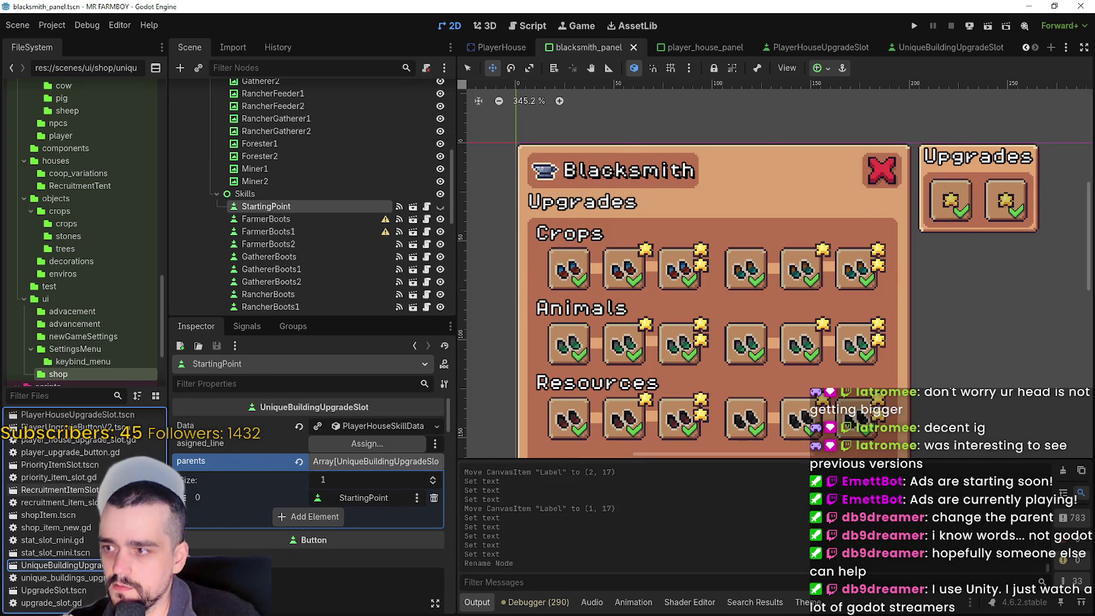
{"action": "key", "text": "alt+Tab"}
{"action": "left_click_drag", "start_coordinate": [548, 233], "coordinate": [488, 233]}
{"action": "type", "text": "uid://ij4wt013djvh"}
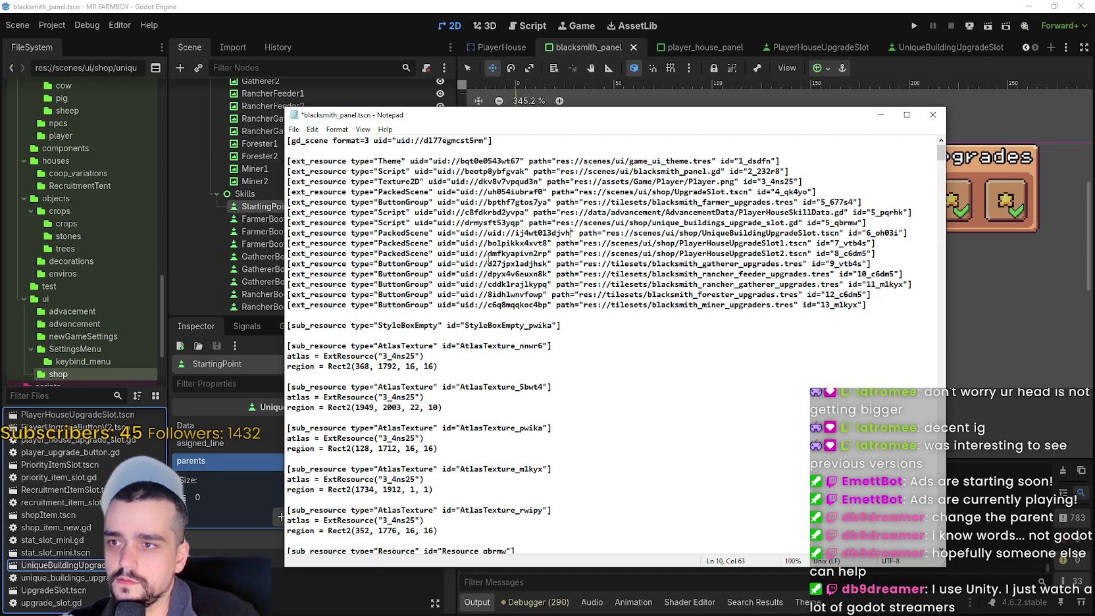
{"action": "key", "text": "ctrl+z"}
{"action": "left_click_drag", "start_coordinate": [466, 233], "coordinate": [548, 233]}
{"action": "type", "text": "uid://ij4wt013djvh"}
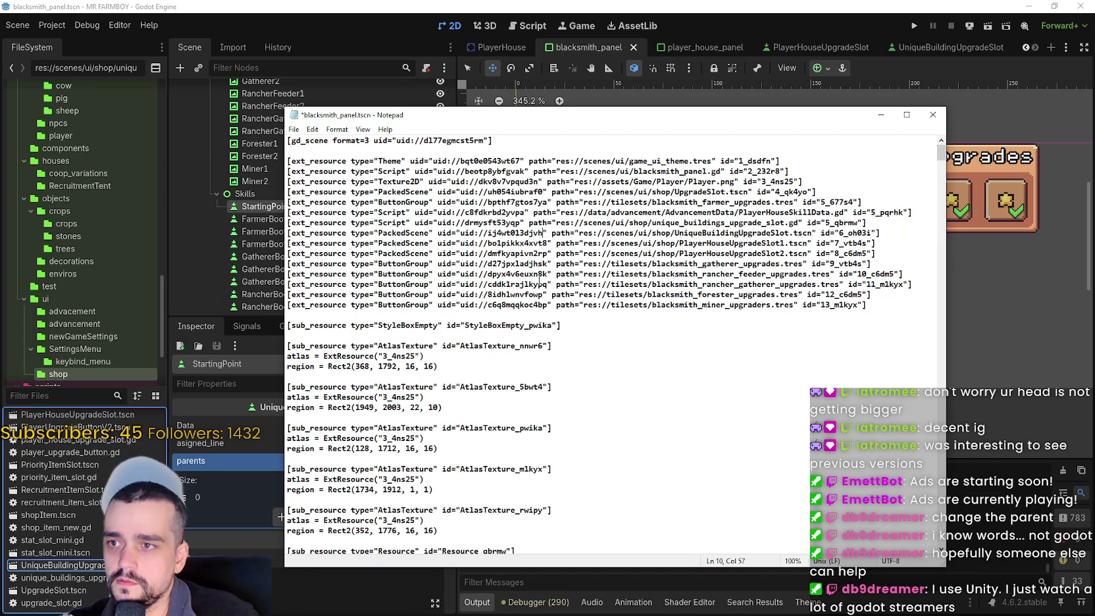
{"action": "left_click", "coordinate": [649, 253]}
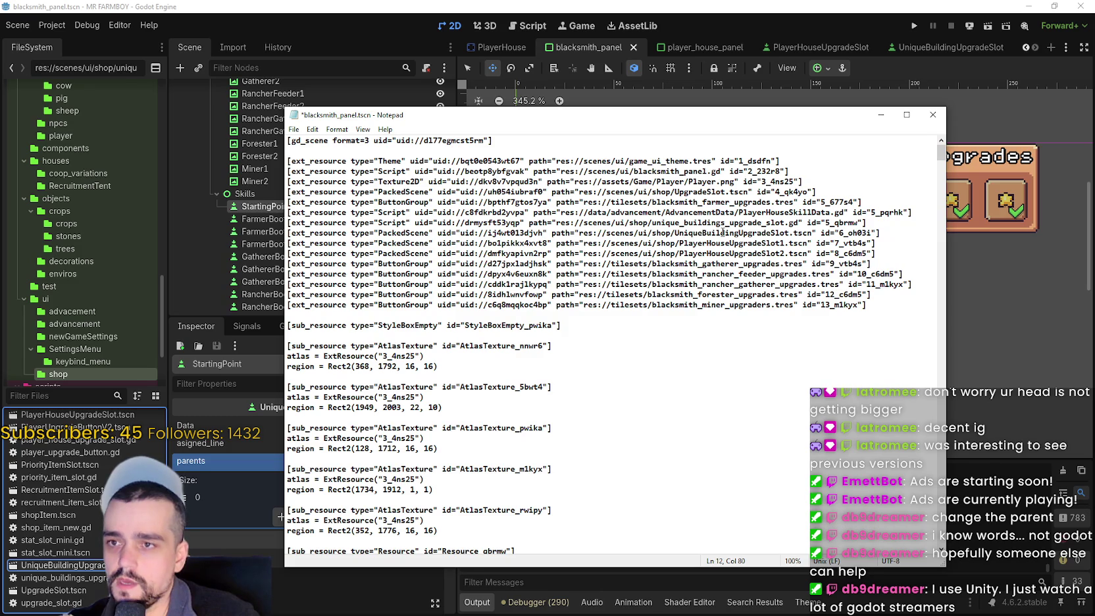
{"action": "left_click_drag", "start_coordinate": [438, 233], "coordinate": [820, 233]}
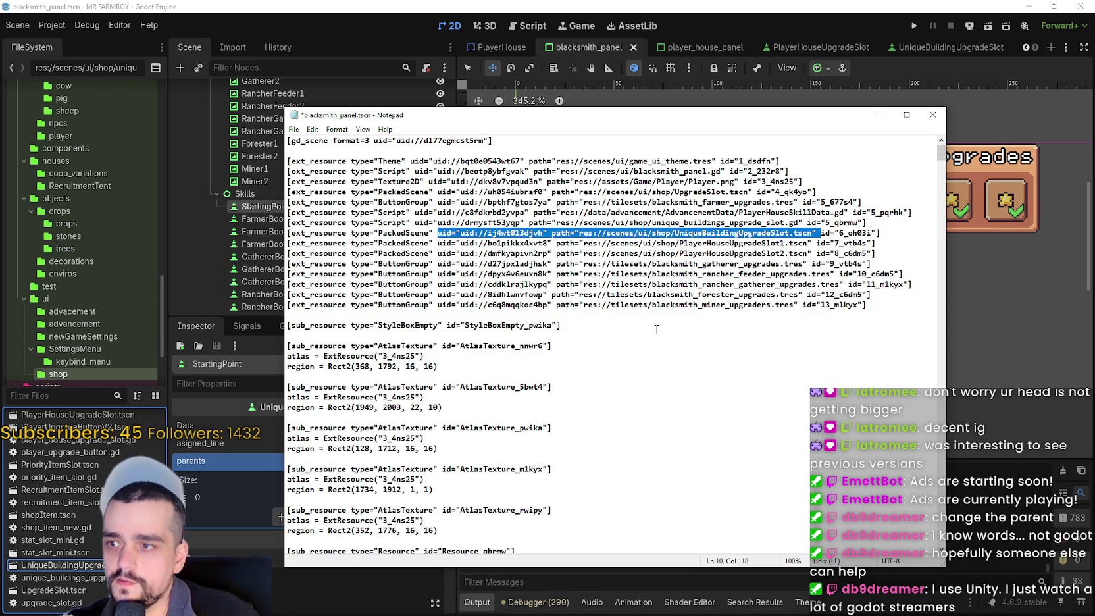
Save blacksmith_panel.tscn in Notepad and return to Godot
{"action": "scroll", "coordinate": [655, 325], "scroll_direction": "down", "scroll_amount": 8}
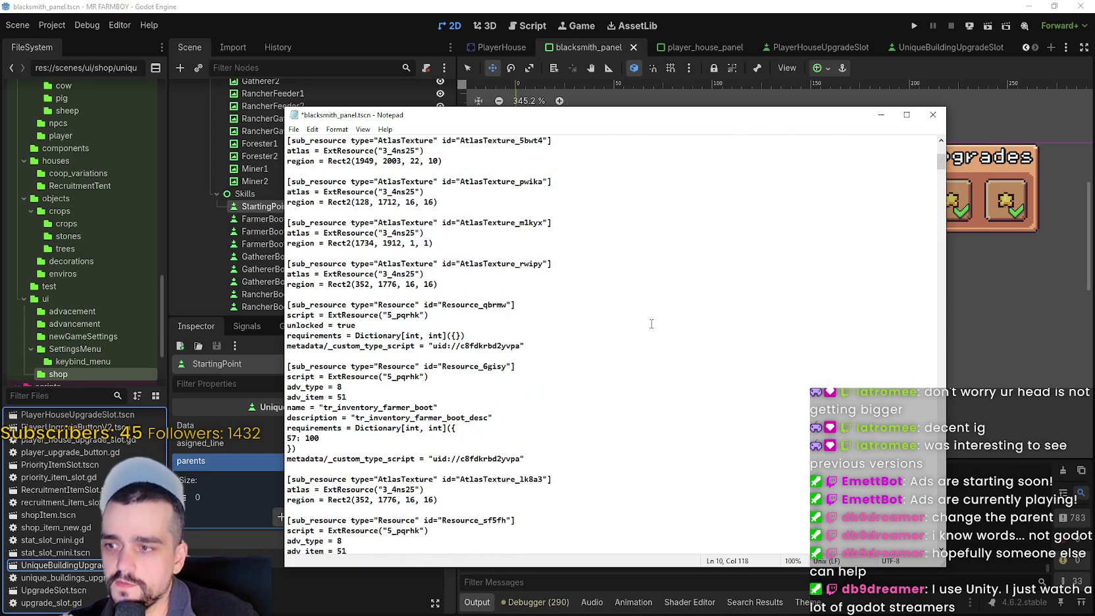
{"action": "scroll", "coordinate": [652, 324], "scroll_direction": "down", "scroll_amount": 3}
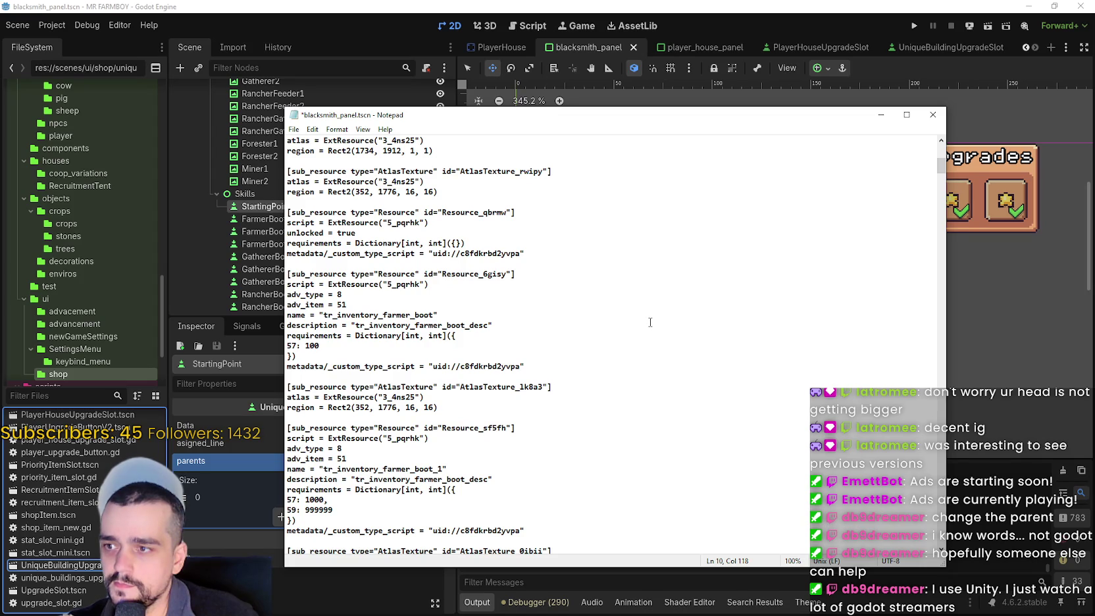
{"action": "scroll", "coordinate": [650, 321], "scroll_direction": "down", "scroll_amount": 5}
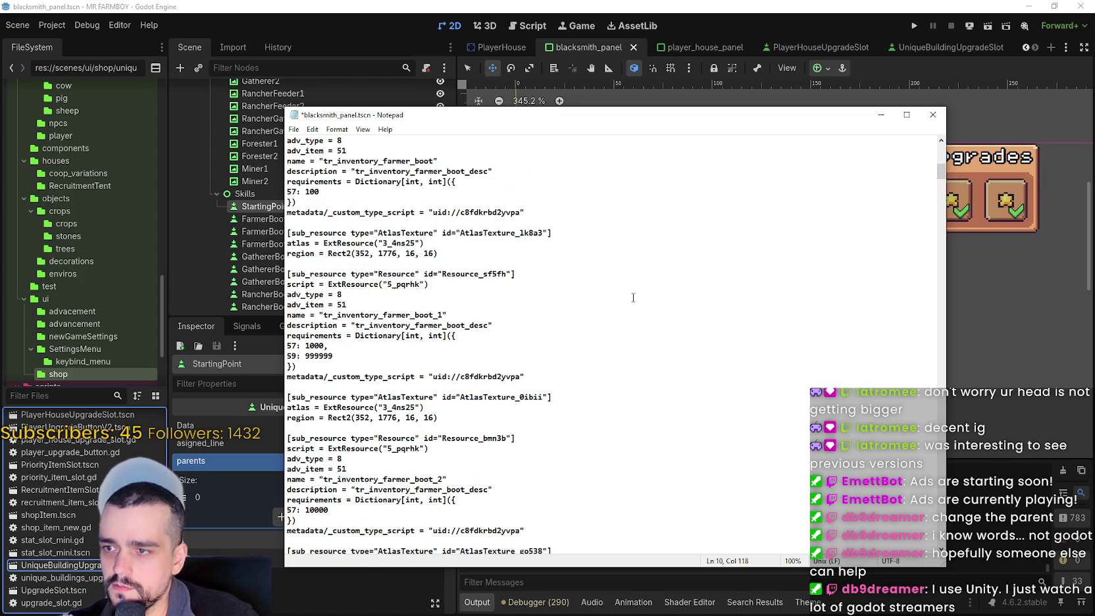
{"action": "scroll", "coordinate": [632, 297], "scroll_direction": "up", "scroll_amount": 15}
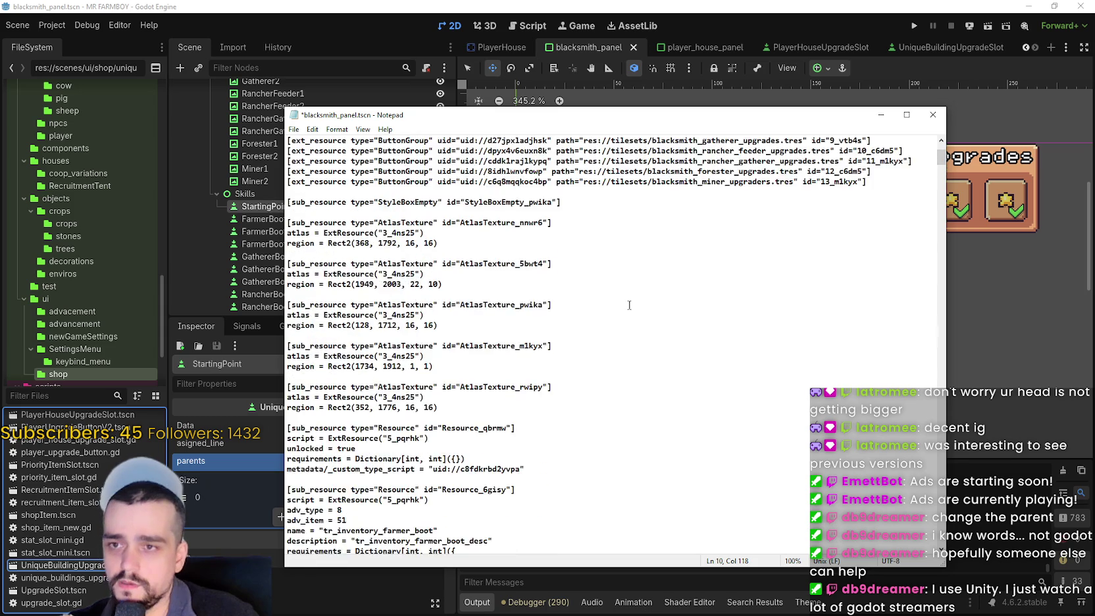
{"action": "left_click", "coordinate": [634, 273]}
{"action": "key", "text": "ctrl+s"}
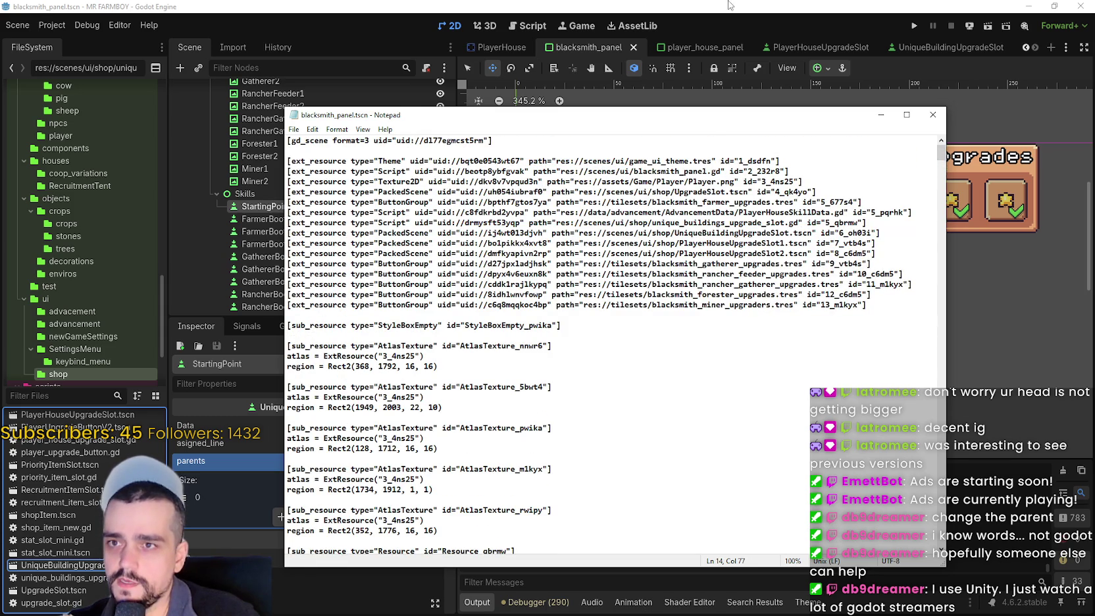
{"action": "key", "text": "alt+Tab"}
Reload the modified scene from disk, inspect FarmerBoots, FarmerBoots1 and FarmerBoots2, and save
{"action": "key", "text": "Return"}
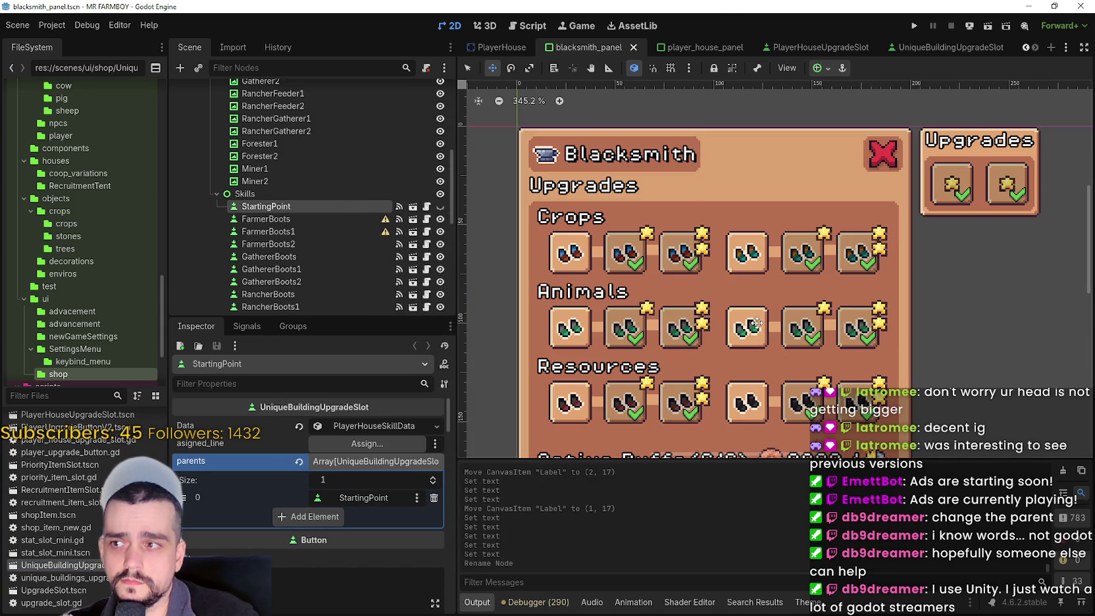
{"action": "left_click", "coordinate": [308, 214]}
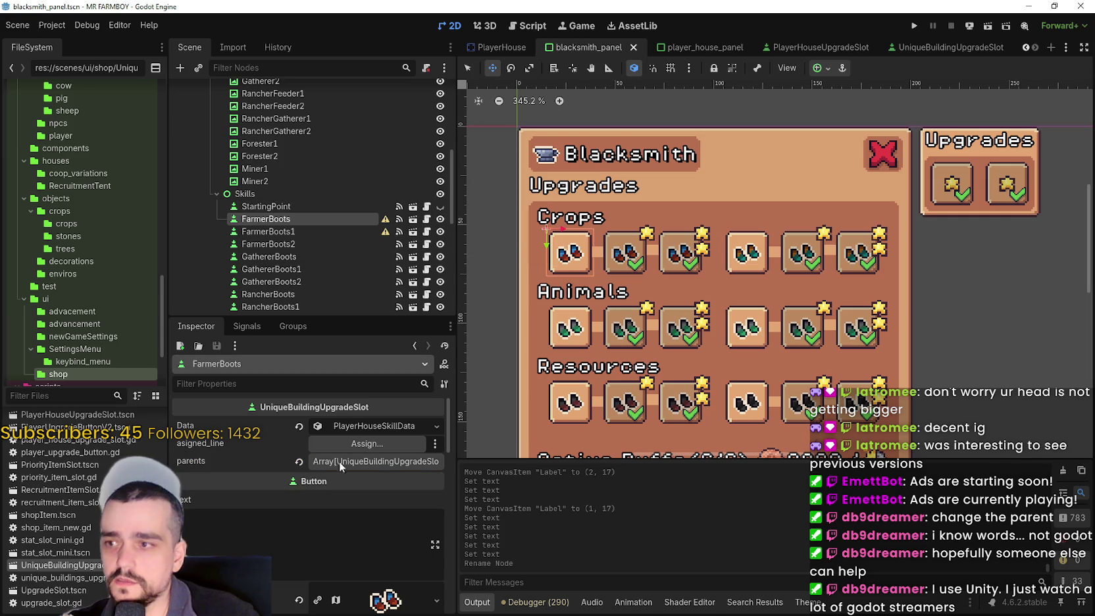
{"action": "left_click", "coordinate": [294, 229]}
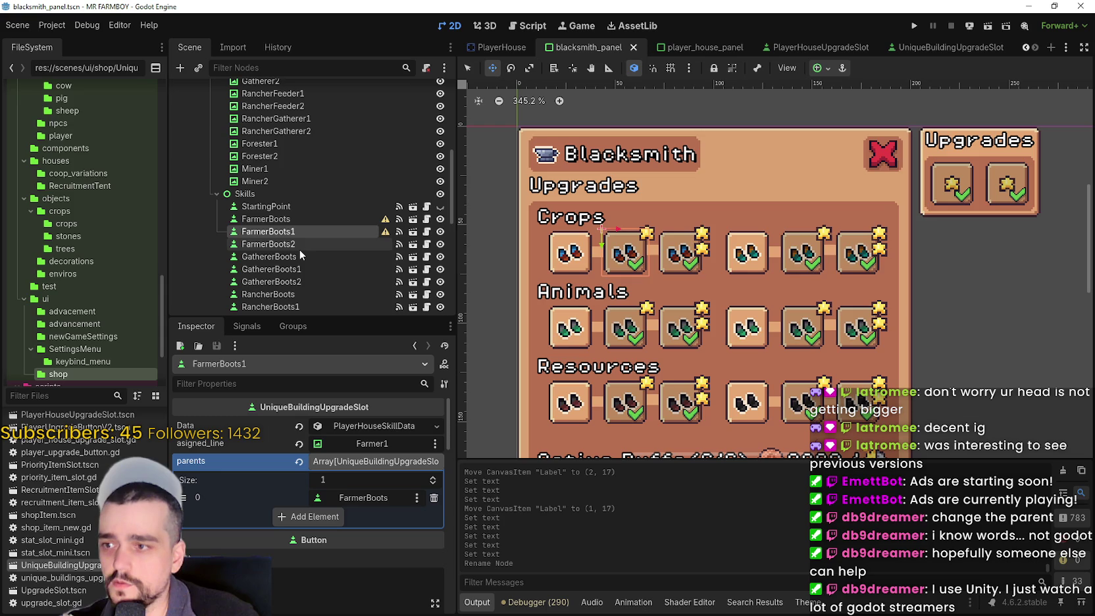
{"action": "left_click", "coordinate": [299, 249]}
{"action": "key", "text": "ctrl+s"}
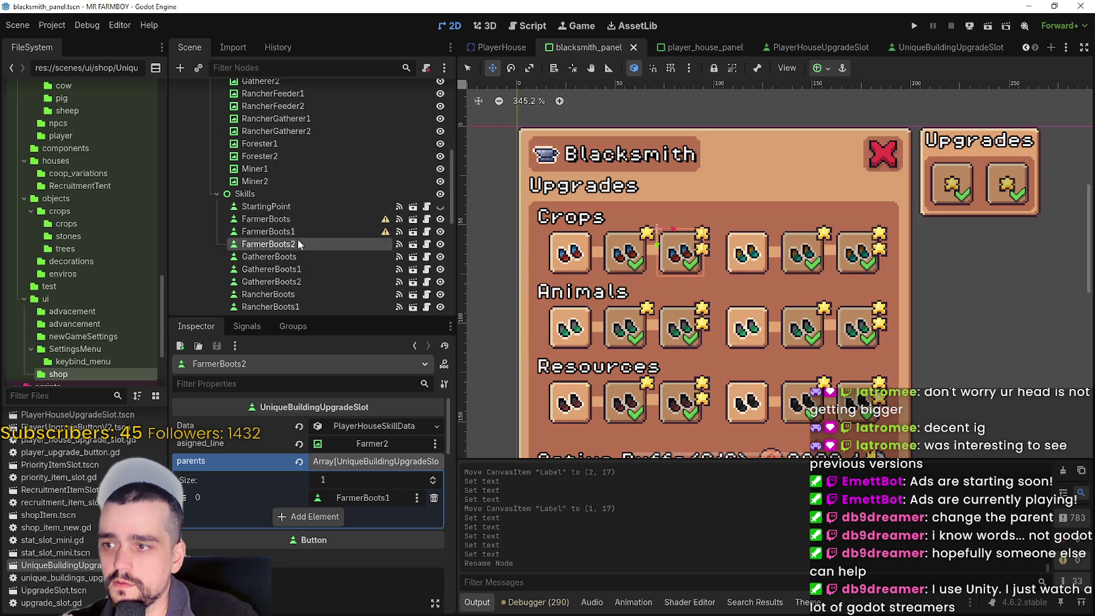
Recheck FarmerBoots1 and FarmerBoots, expanding FarmerBoots' parents list, and save the scene again
{"action": "left_click", "coordinate": [296, 234]}
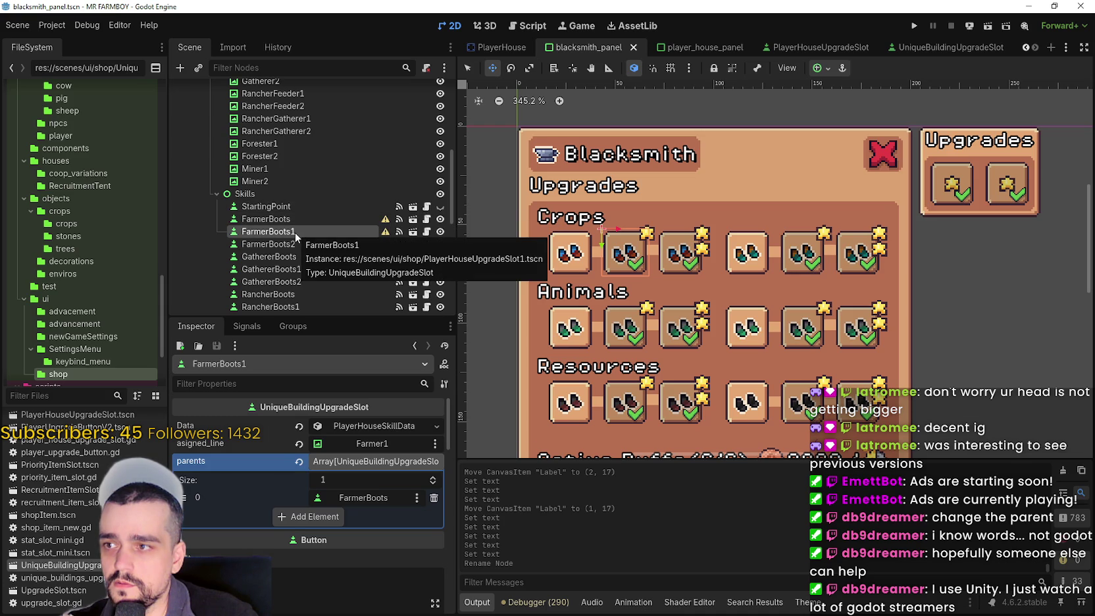
{"action": "left_click", "coordinate": [301, 221]}
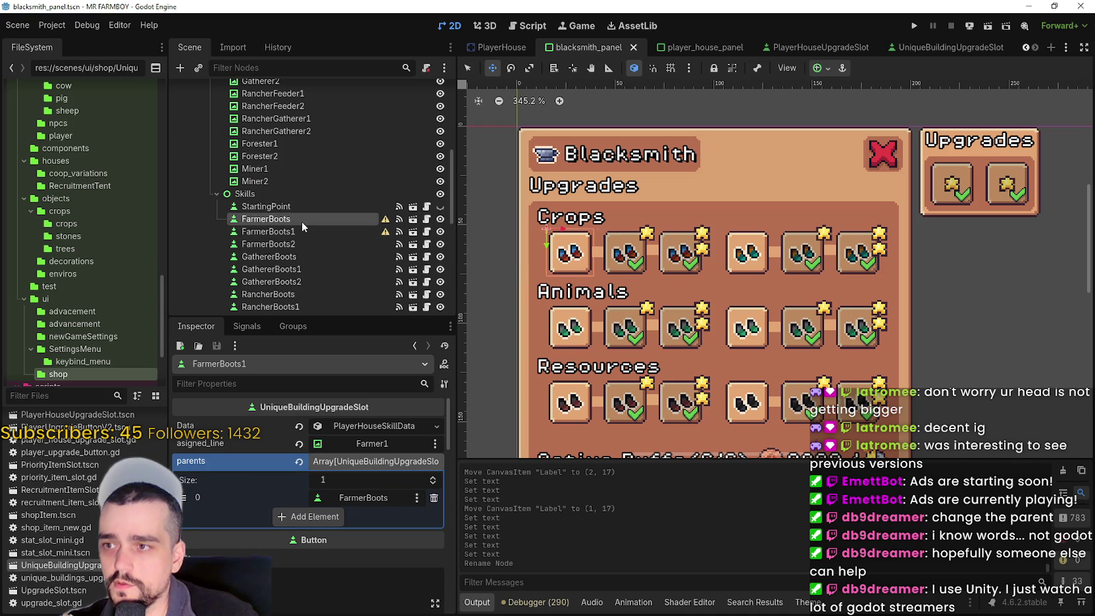
{"action": "key", "text": "ctrl+s"}
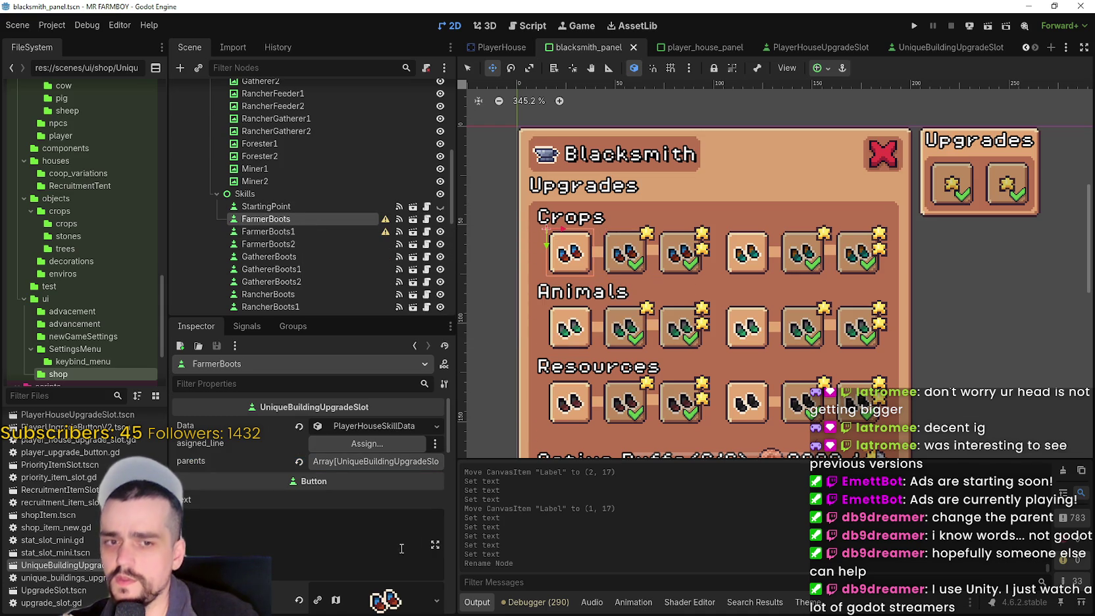
{"action": "scroll", "coordinate": [397, 537], "scroll_direction": "down", "scroll_amount": 4}
{"action": "scroll", "coordinate": [400, 530], "scroll_direction": "up", "scroll_amount": 3}
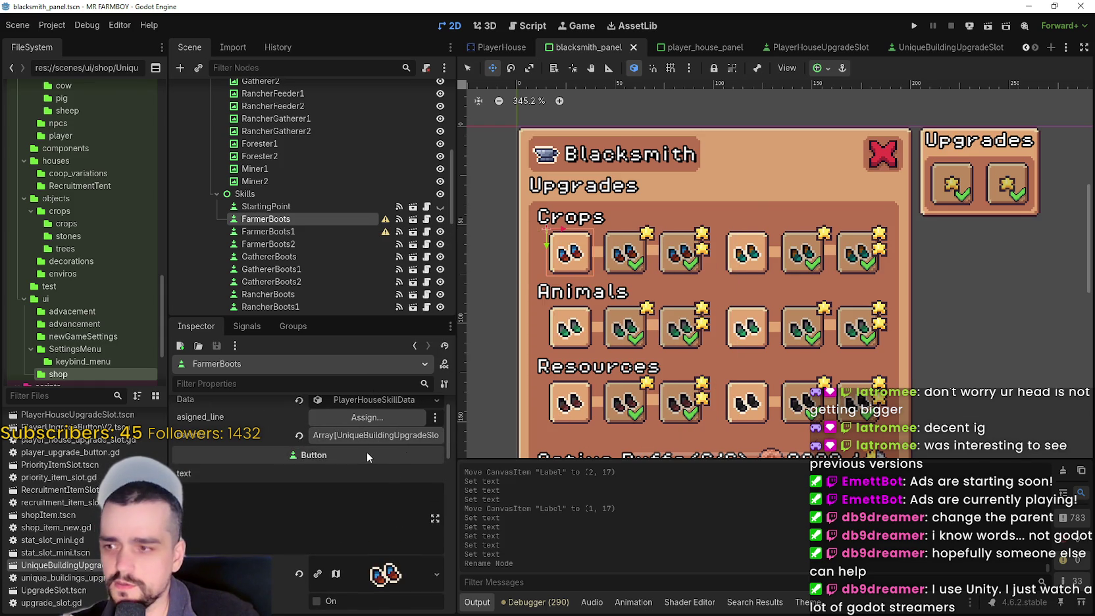
{"action": "left_click", "coordinate": [372, 435]}
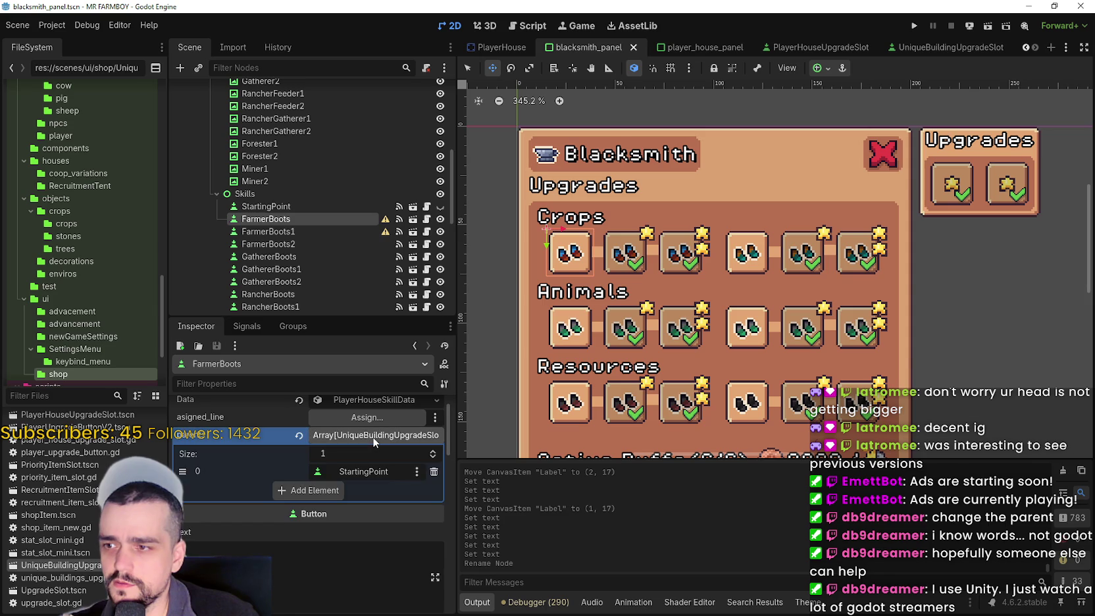
{"action": "left_click", "coordinate": [373, 435]}
{"action": "mouse_move", "coordinate": [449, 415]}
{"action": "left_mouse_down"}
{"action": "mouse_move", "coordinate": [438, 579]}
{"action": "mouse_move", "coordinate": [453, 316]}
{"action": "left_mouse_up"}
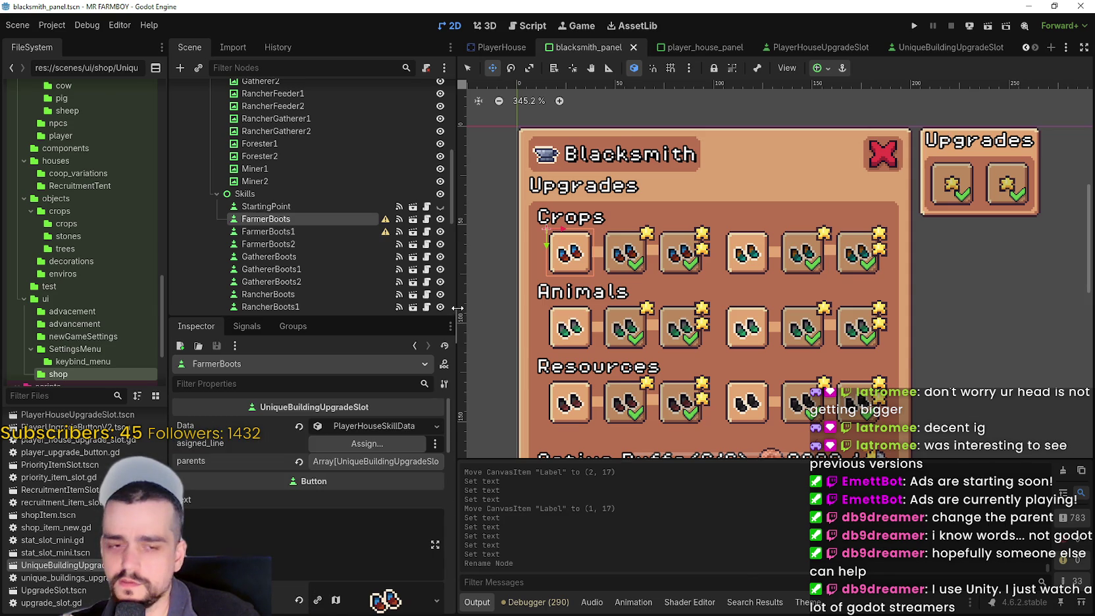
{"action": "key", "text": "ctrl+s"}
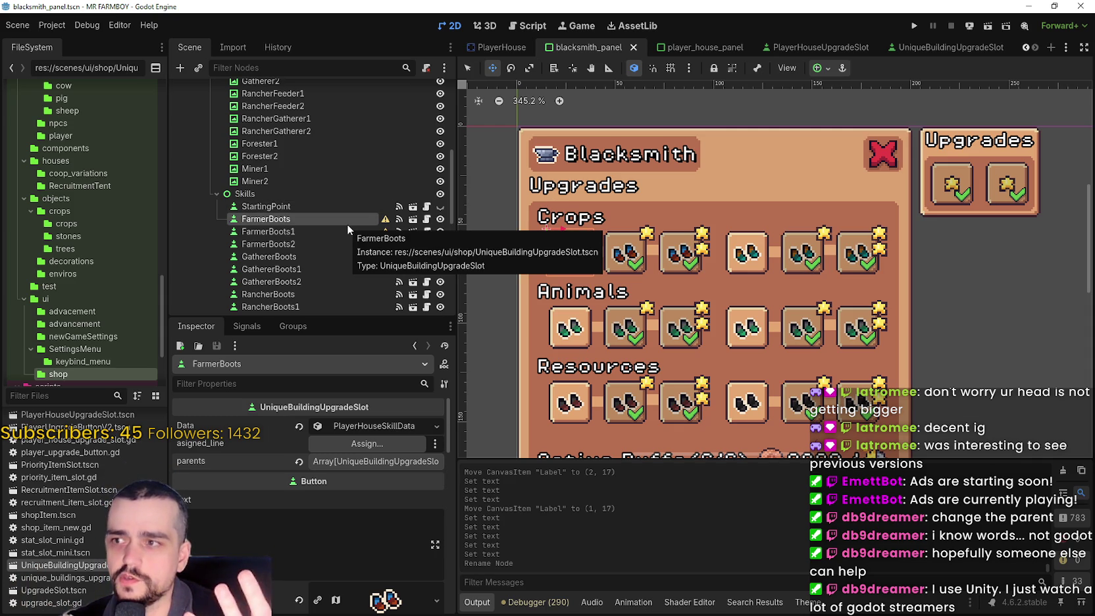
{"action": "right_click", "coordinate": [332, 223]}
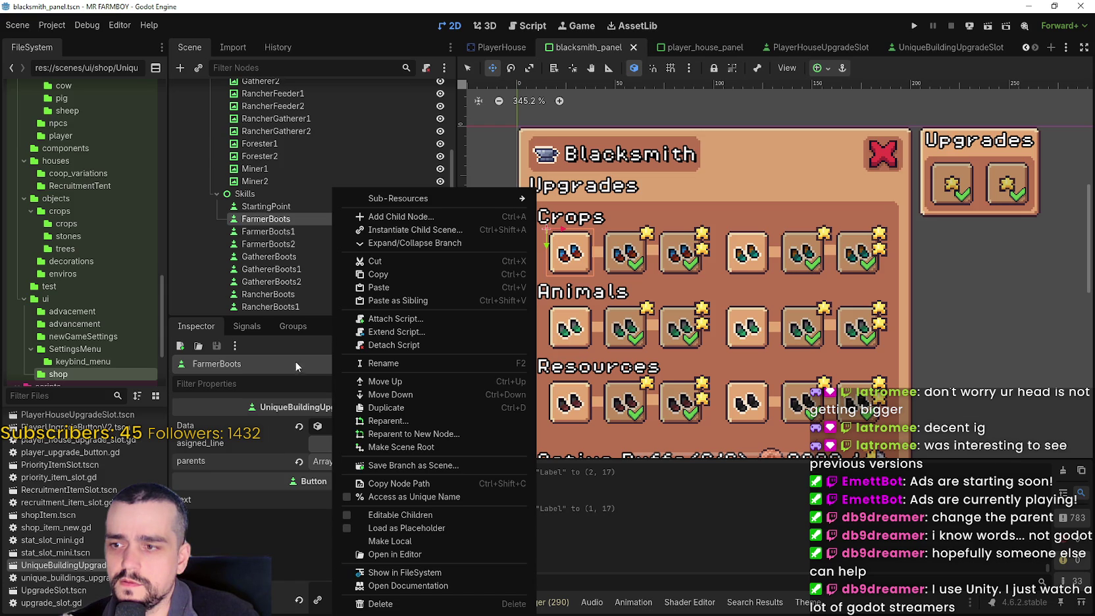
Dismiss the node menu and run Project > Reload Current Project
{"action": "left_click", "coordinate": [283, 345]}
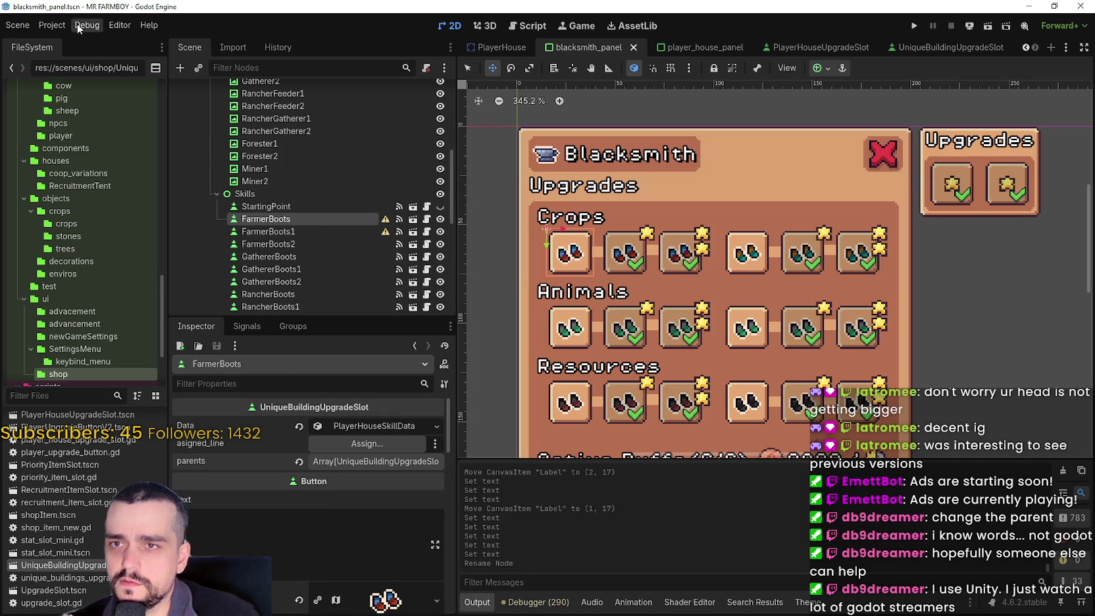
{"action": "left_click", "coordinate": [52, 25]}
{"action": "left_click", "coordinate": [101, 166]}
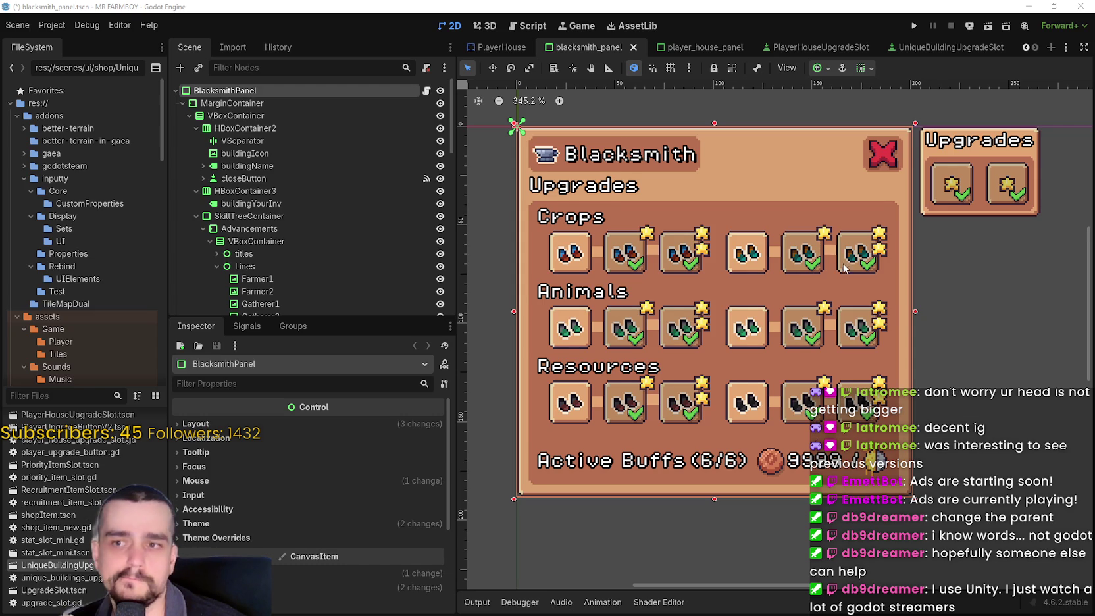
Save the scene, expand Skills, and check StartingPoint and FarmerBoots' parents
{"action": "scroll", "coordinate": [847, 270], "scroll_direction": "up", "scroll_amount": 1}
{"action": "scroll", "coordinate": [846, 282], "scroll_direction": "down", "scroll_amount": 2}
{"action": "key", "text": "ctrl+s"}
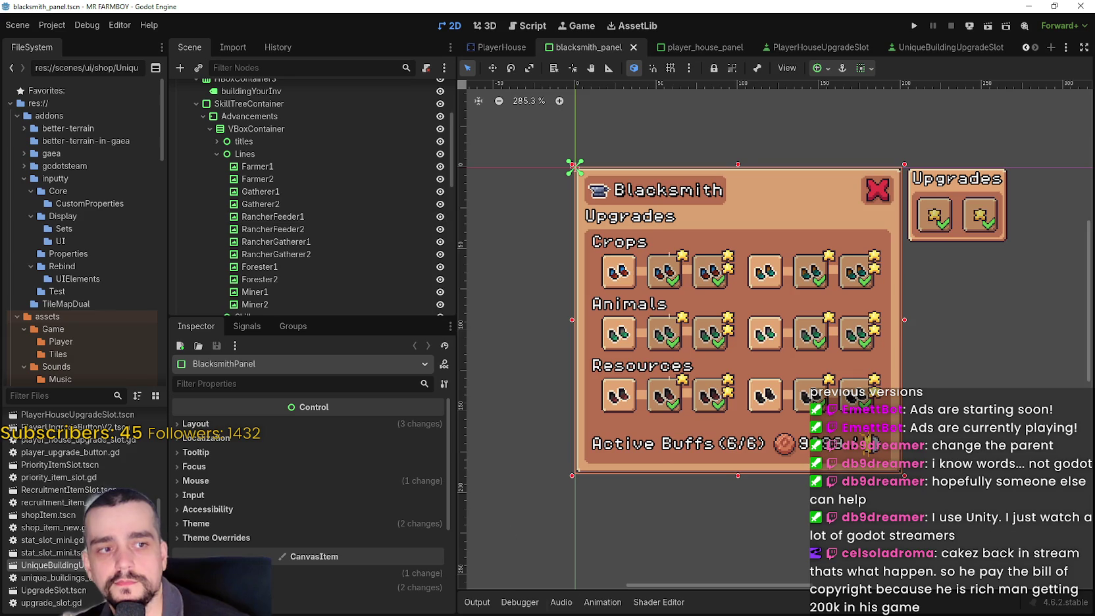
{"action": "scroll", "coordinate": [709, 334], "scroll_direction": "down", "scroll_amount": 1}
{"action": "scroll", "coordinate": [709, 334], "scroll_direction": "up", "scroll_amount": 2}
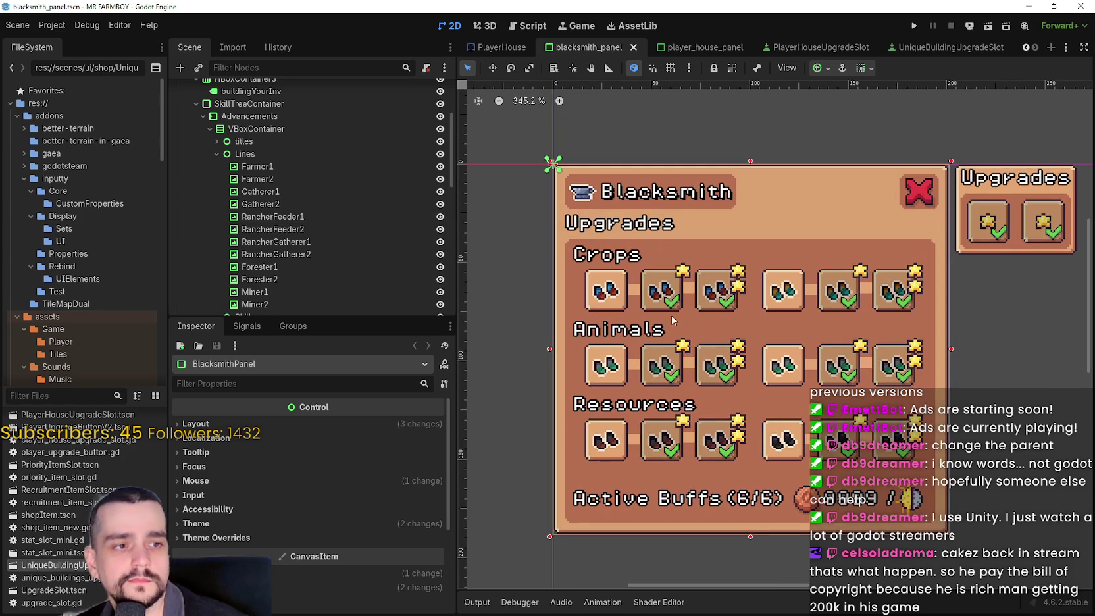
{"action": "left_click", "coordinate": [217, 153]}
{"action": "left_click", "coordinate": [216, 166]}
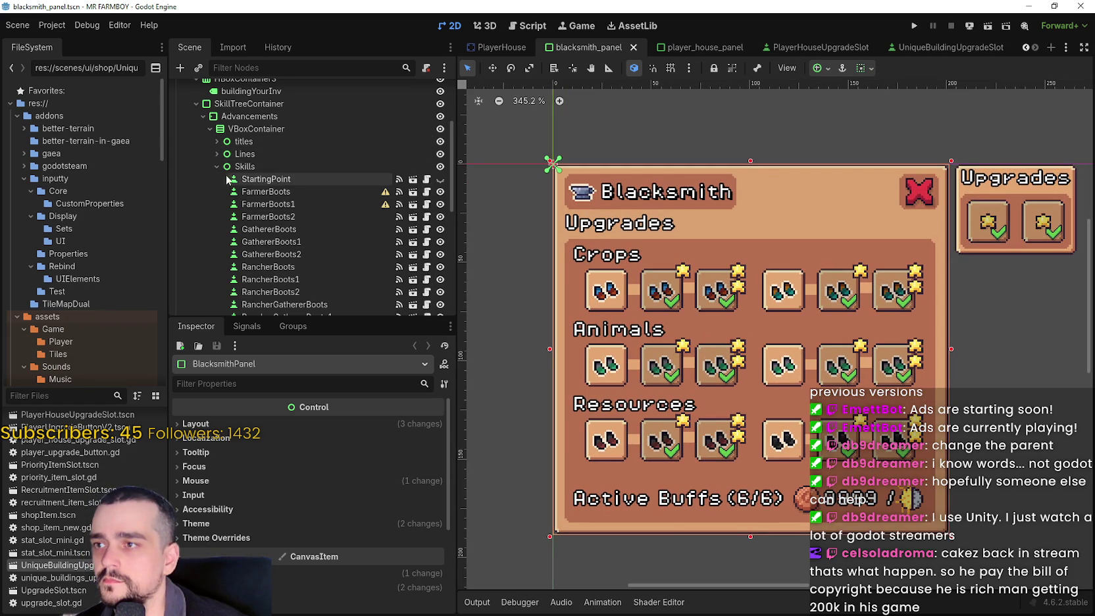
{"action": "left_click", "coordinate": [256, 180]}
{"action": "left_click", "coordinate": [276, 194]}
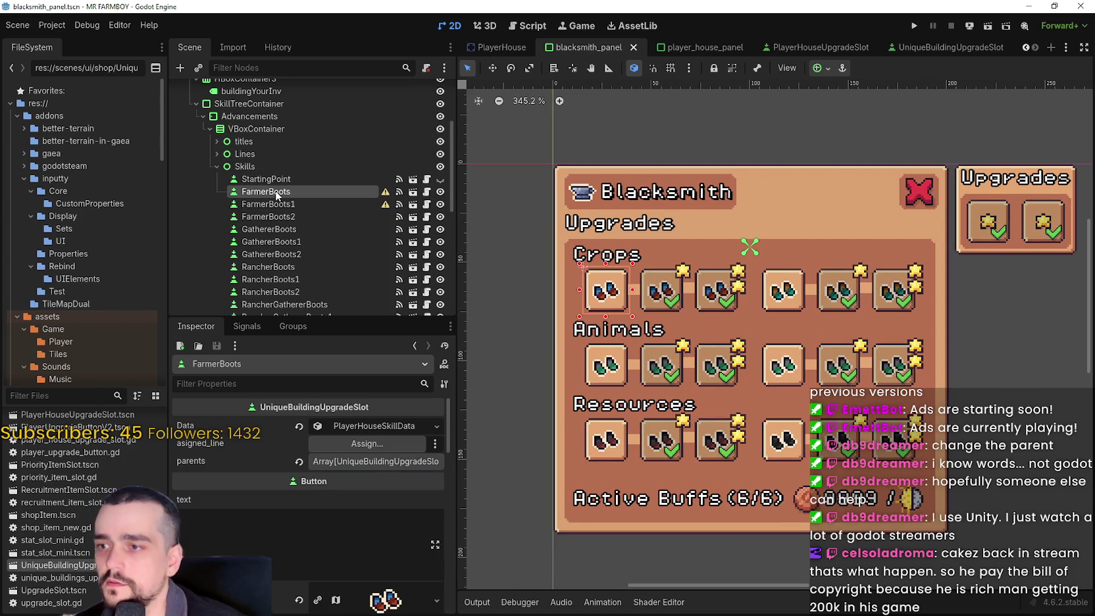
{"action": "left_click", "coordinate": [352, 464]}
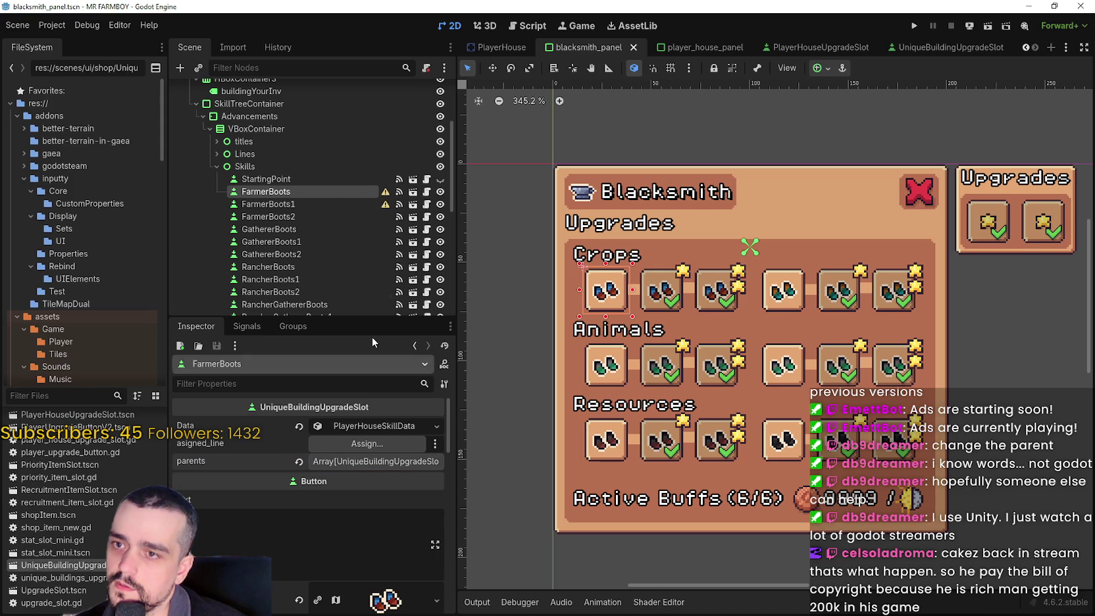
Inspect FarmerBoots1, confirming FarmerBoots as its single parent and Farmer1 as its line
{"action": "left_click", "coordinate": [331, 204]}
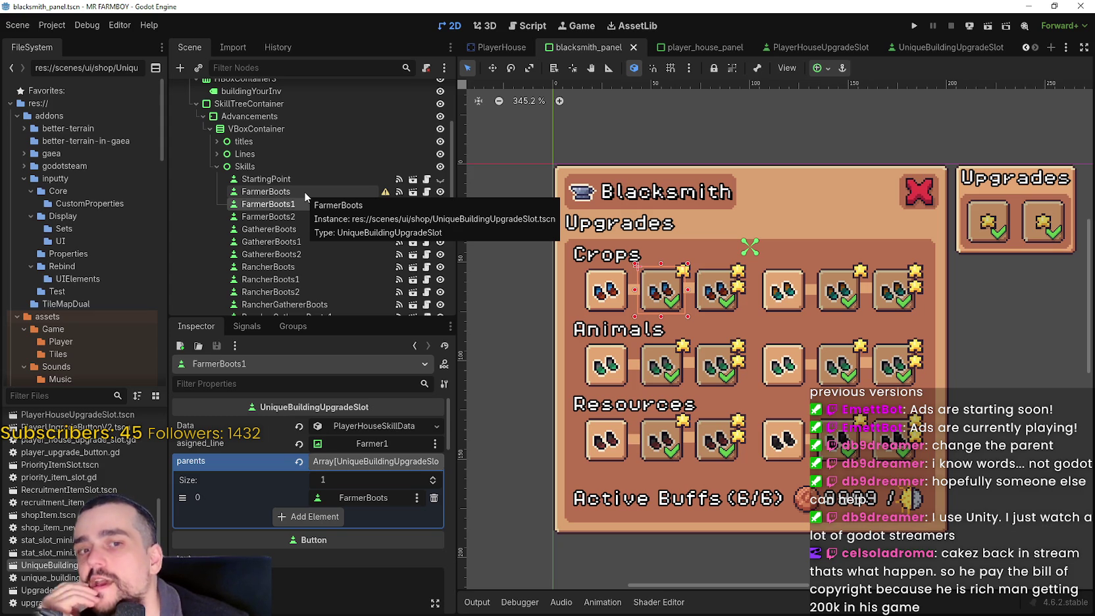
{"action": "scroll", "coordinate": [595, 290], "scroll_direction": "down", "scroll_amount": 1}
{"action": "scroll", "coordinate": [595, 290], "scroll_direction": "down", "scroll_amount": 3}
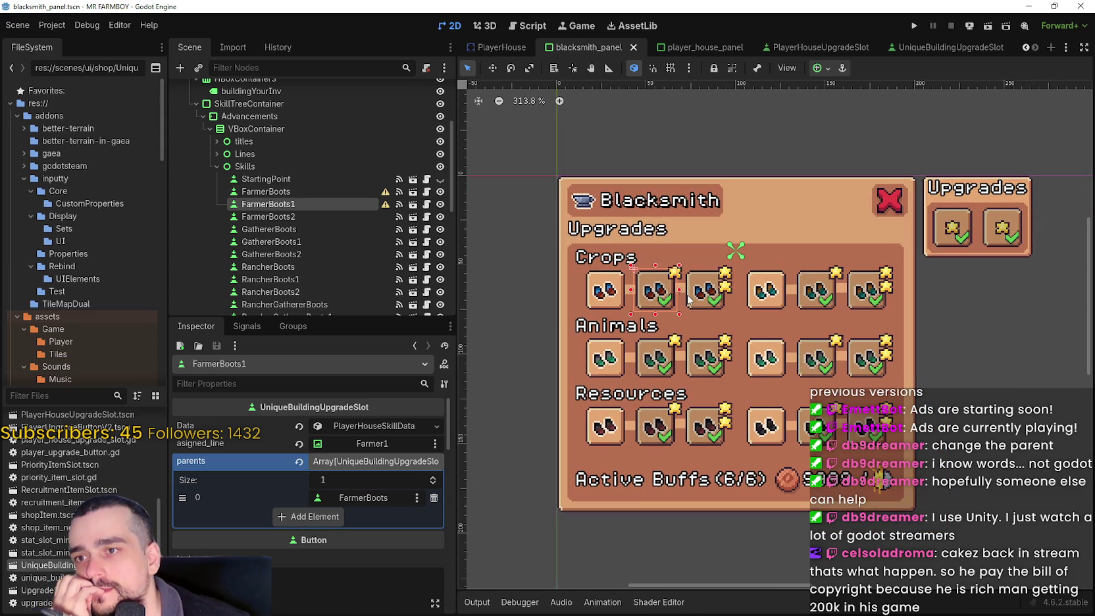
{"action": "scroll", "coordinate": [689, 299], "scroll_direction": "up", "scroll_amount": 1}
{"action": "scroll", "coordinate": [689, 300], "scroll_direction": "up", "scroll_amount": 3}
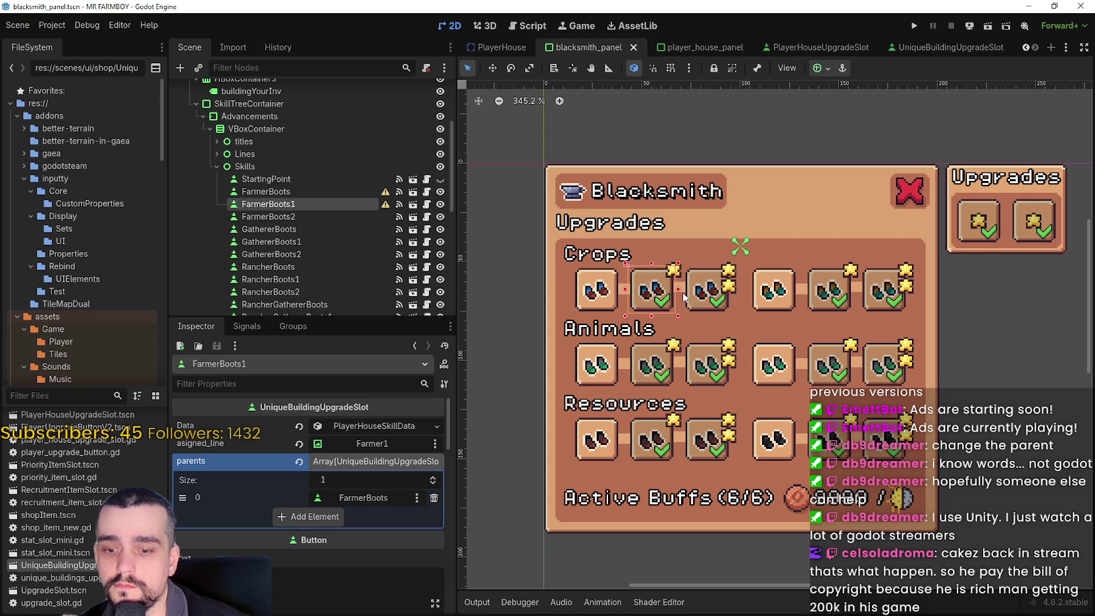
{"action": "scroll", "coordinate": [684, 298], "scroll_direction": "down", "scroll_amount": 2}
{"action": "scroll", "coordinate": [680, 268], "scroll_direction": "up", "scroll_amount": 3}
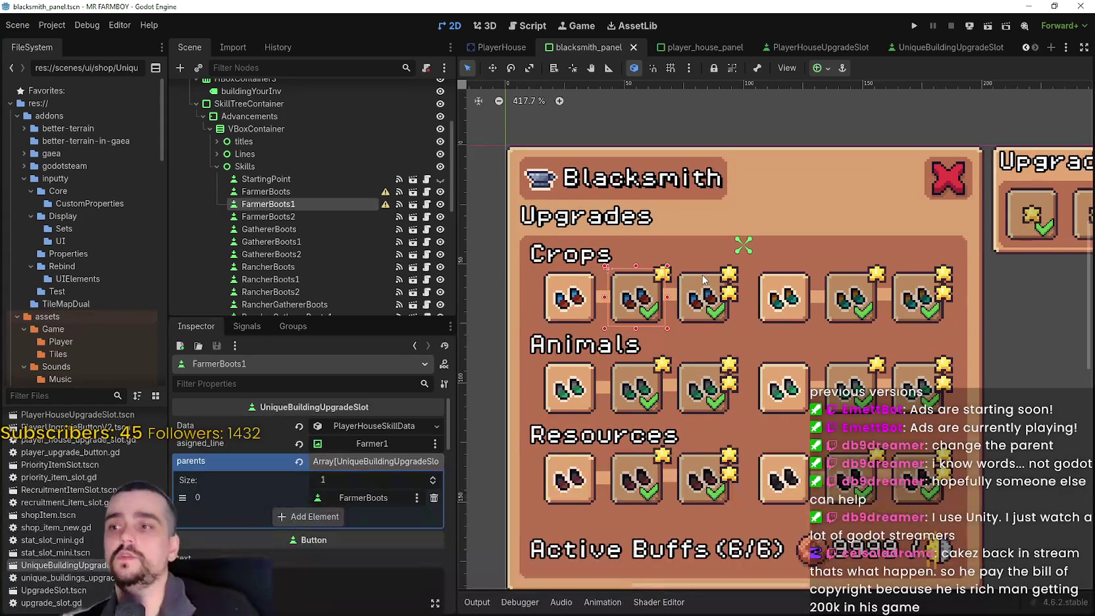
{"action": "scroll", "coordinate": [680, 268], "scroll_direction": "down", "scroll_amount": 2}
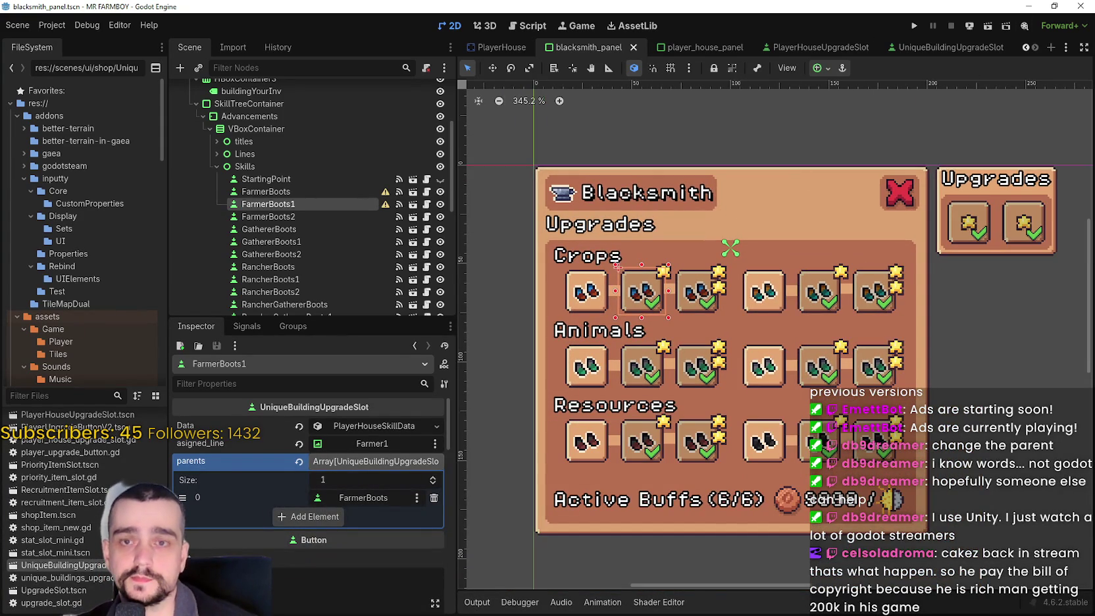